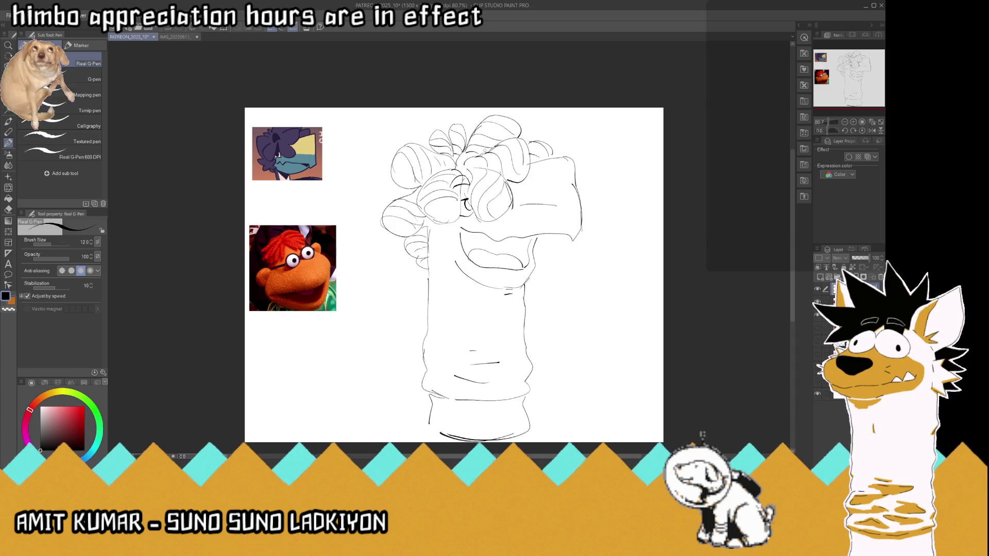
Add a short line in the puppet's curly hair and erase part of the snout's upper-right outline
{"action": "left_click_drag", "start_coordinate": [472, 163], "coordinate": [459, 165]}
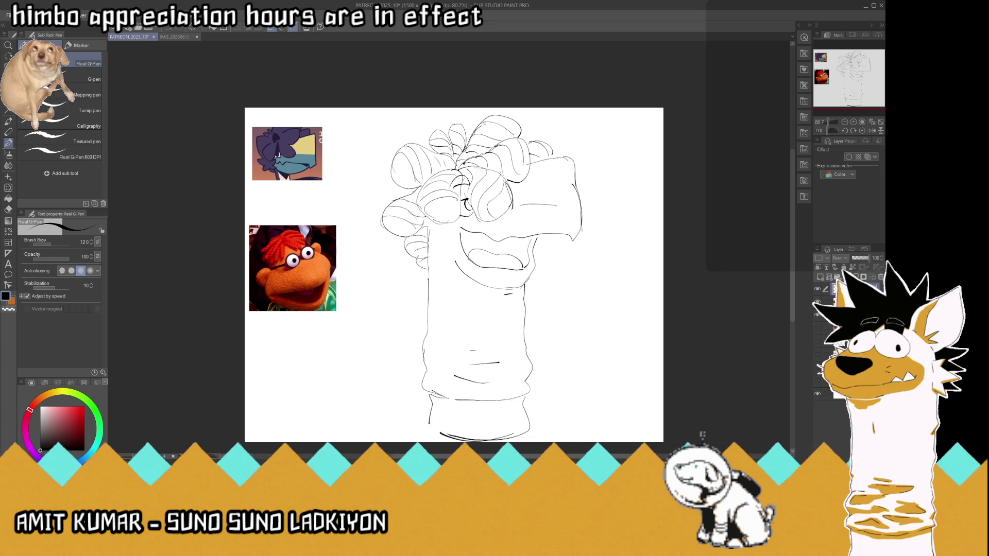
{"action": "mouse_move", "coordinate": [571, 157]}
{"action": "left_mouse_down"}
{"action": "mouse_move", "coordinate": [580, 198]}
{"action": "mouse_move", "coordinate": [567, 158]}
{"action": "left_mouse_up"}
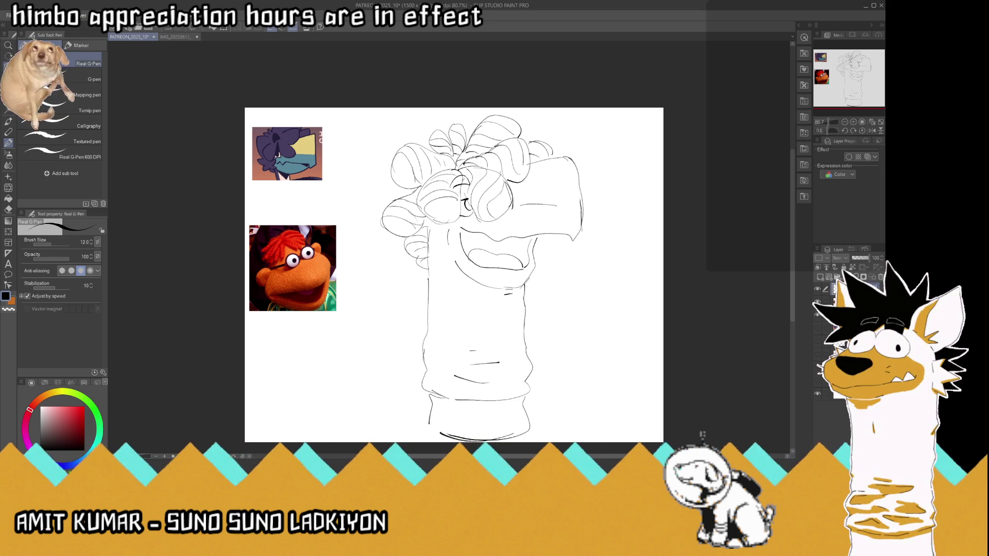
Shift the puppet sketch left, save the file, and paste the hot-dog photo as a reference
{"action": "key", "text": "k"}
{"action": "left_click_drag", "start_coordinate": [493, 187], "coordinate": [404, 188]}
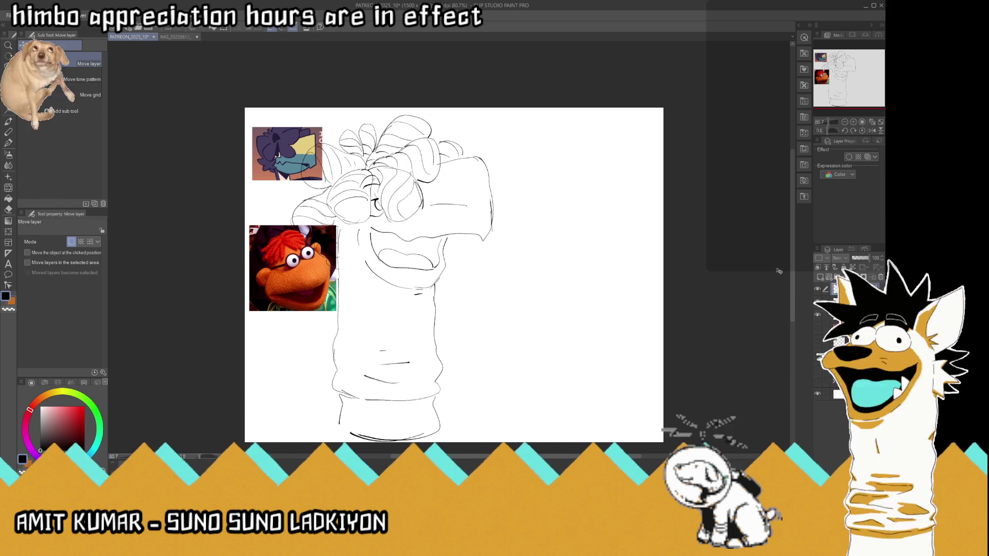
{"action": "key", "text": "ctrl+s"}
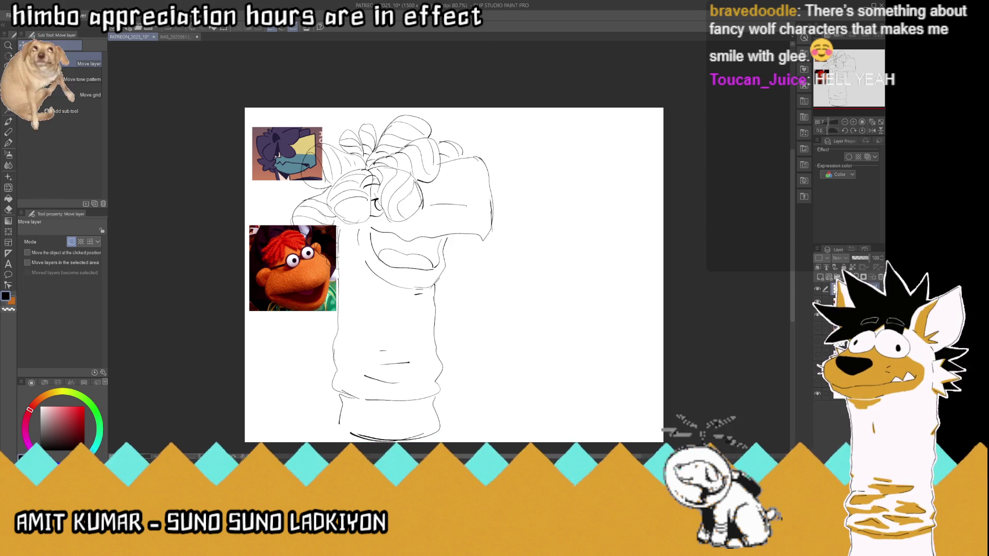
{"action": "key", "text": "ctrl+v"}
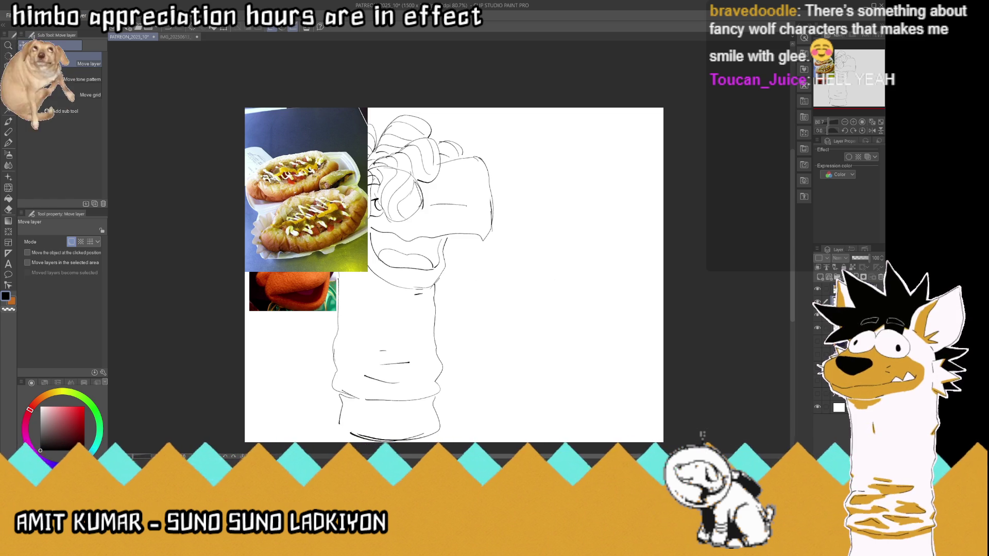
Sketch a rough oval hot-dog bun with inner sausage lines right of the puppet, then save
{"action": "key", "text": "p"}
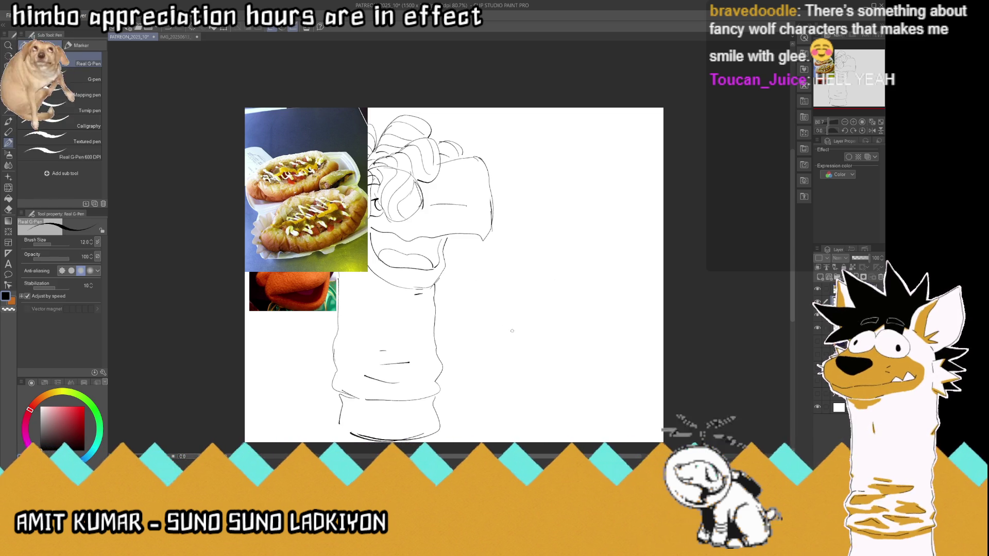
{"action": "mouse_move", "coordinate": [490, 313]}
{"action": "left_mouse_down"}
{"action": "mouse_move", "coordinate": [474, 271]}
{"action": "mouse_move", "coordinate": [623, 261]}
{"action": "left_mouse_up"}
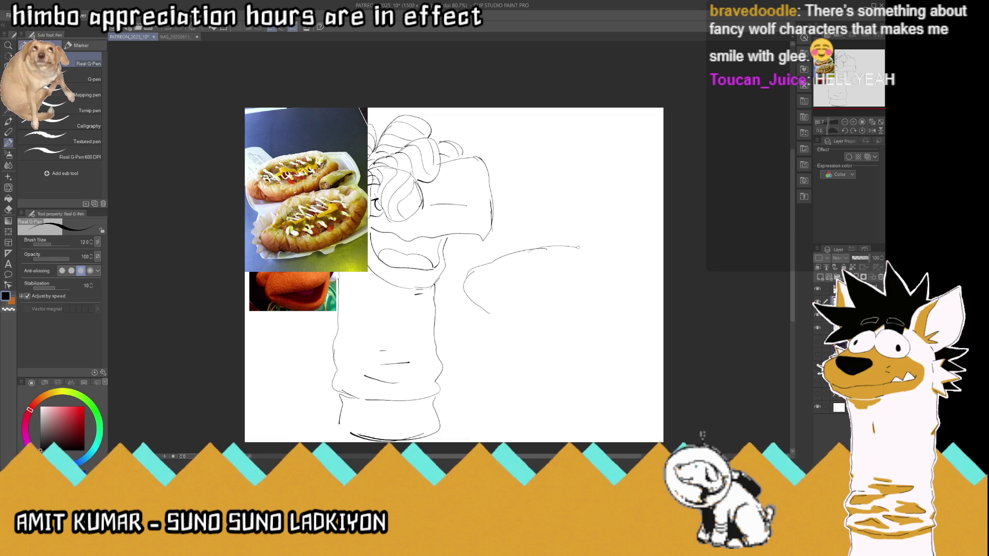
{"action": "left_click_drag", "start_coordinate": [640, 274], "coordinate": [496, 313]}
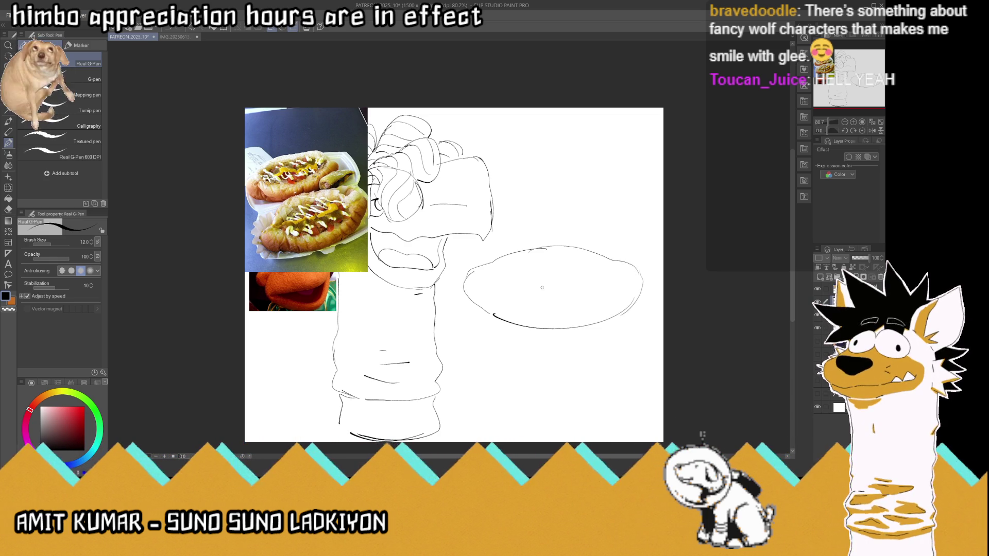
{"action": "mouse_move", "coordinate": [566, 284]}
{"action": "left_mouse_down"}
{"action": "mouse_move", "coordinate": [497, 273]}
{"action": "mouse_move", "coordinate": [512, 260]}
{"action": "left_mouse_up"}
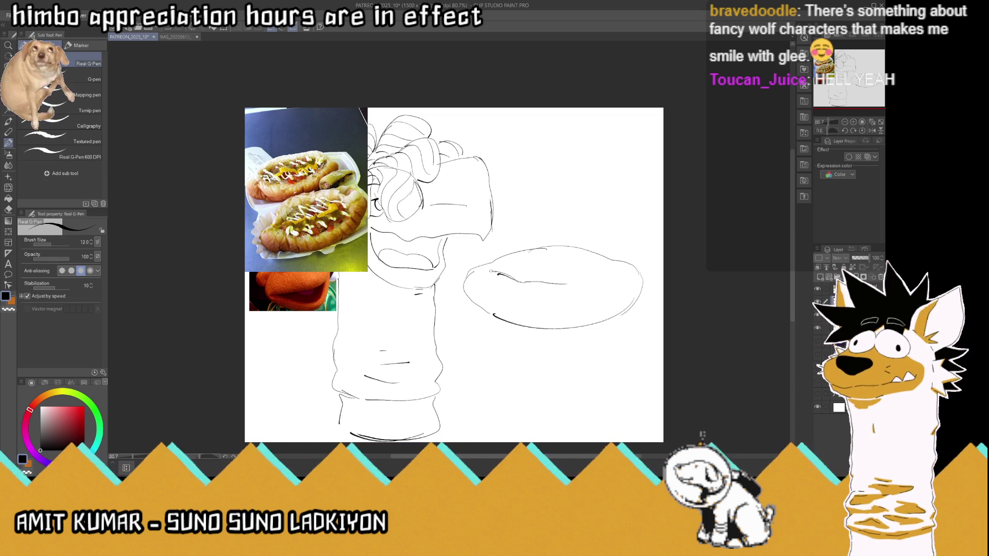
{"action": "left_click_drag", "start_coordinate": [559, 284], "coordinate": [594, 280]}
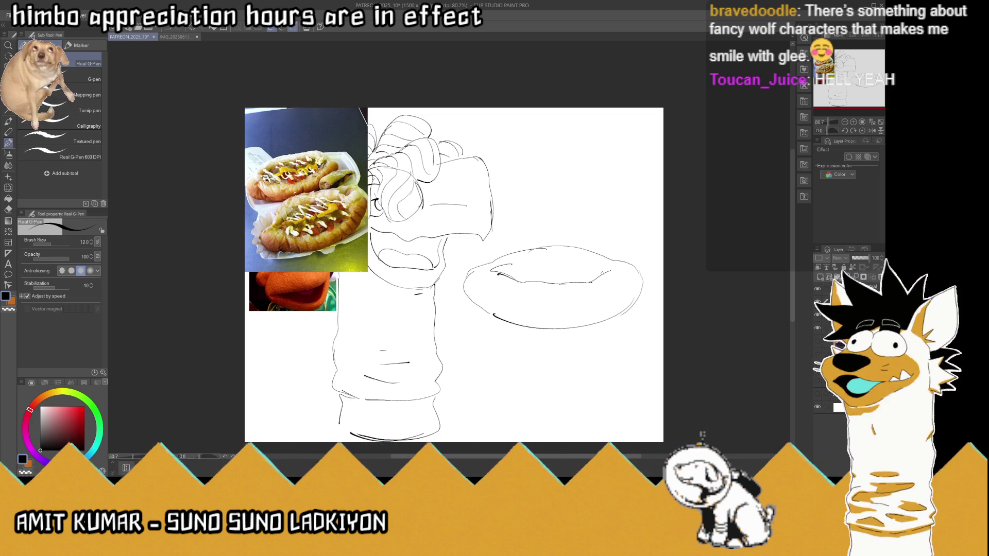
{"action": "left_click_drag", "start_coordinate": [603, 265], "coordinate": [616, 268]}
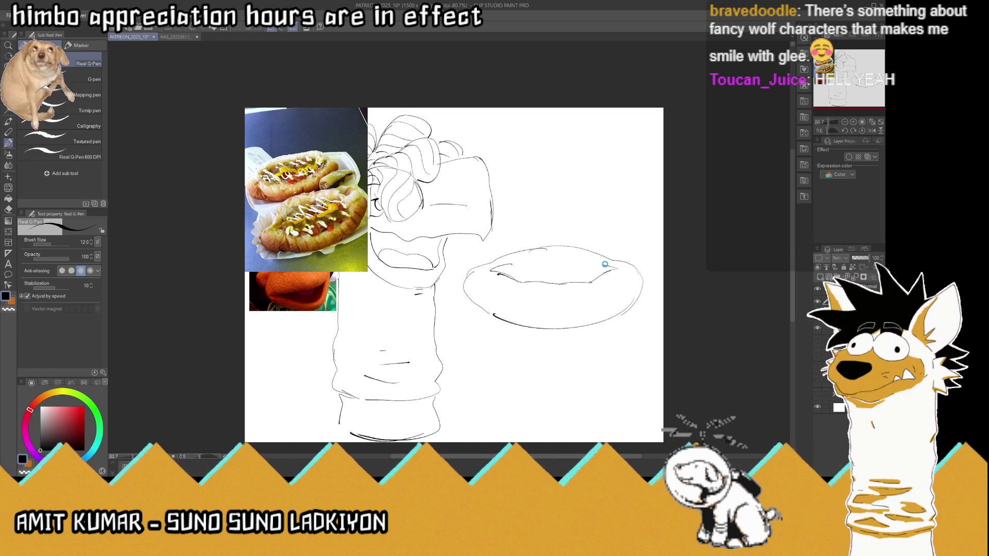
{"action": "key", "text": "ctrl+s"}
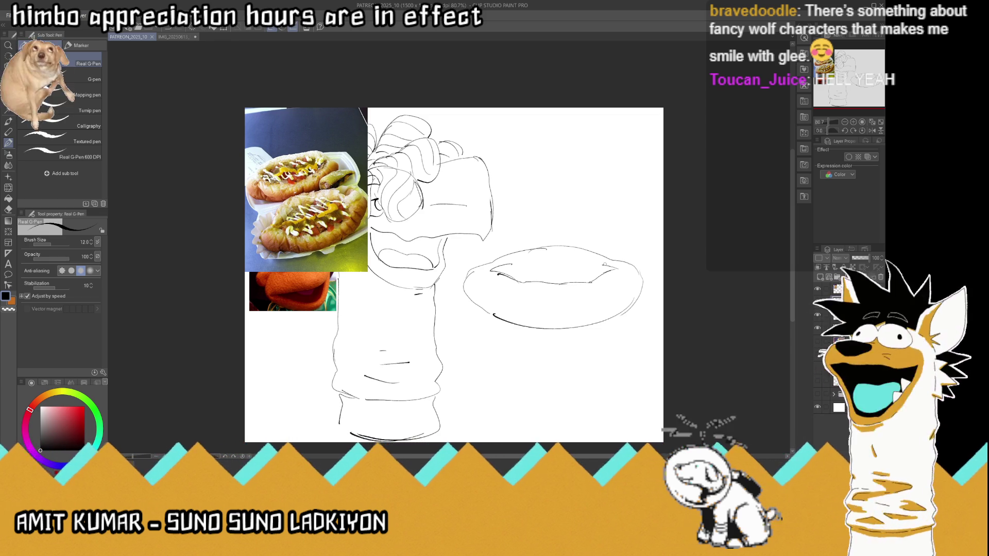
Zoom in and add short strokes inside both ends of the oval, redrawing the right one
{"action": "scroll", "coordinate": [490, 224], "scroll_direction": "up", "scroll_amount": 1}
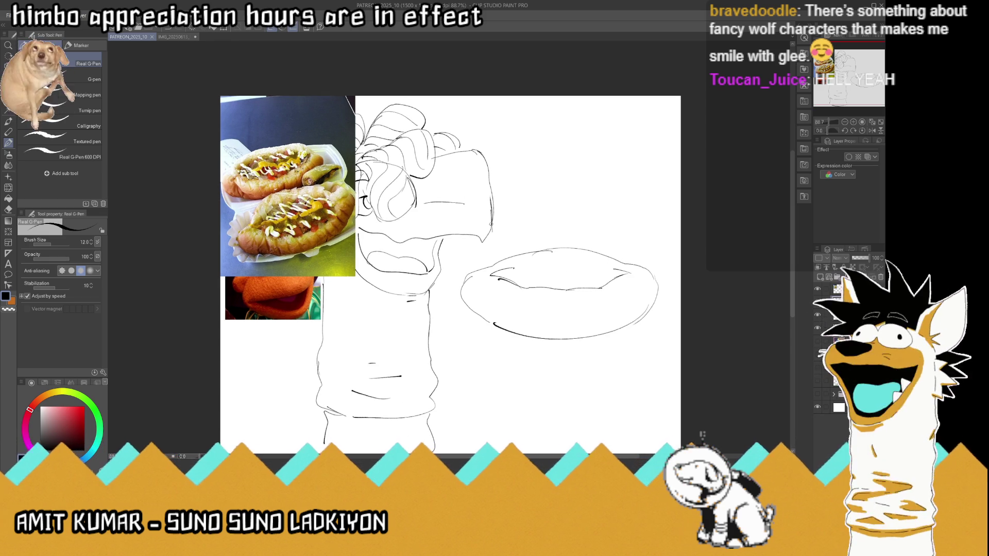
{"action": "left_click_drag", "start_coordinate": [518, 314], "coordinate": [522, 323]}
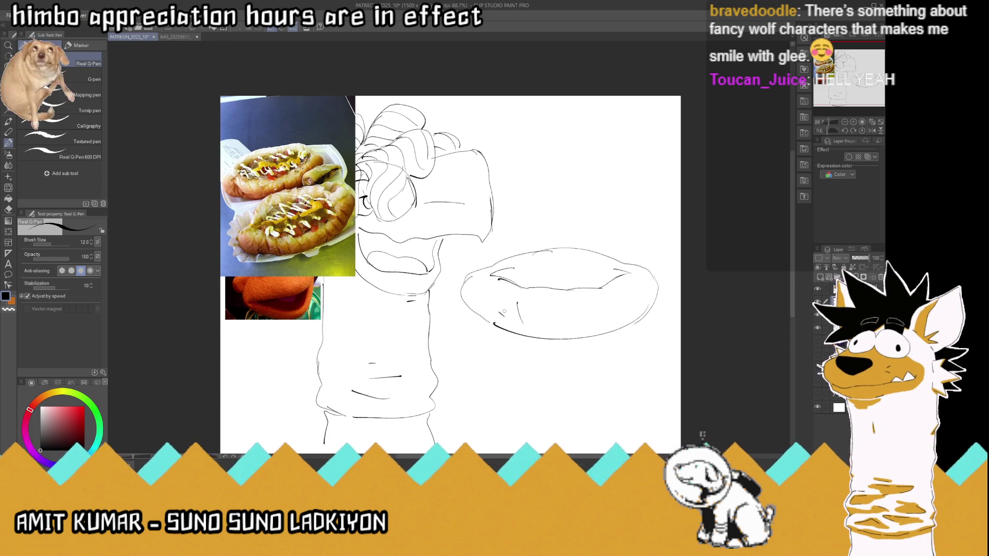
{"action": "left_click_drag", "start_coordinate": [627, 304], "coordinate": [613, 325]}
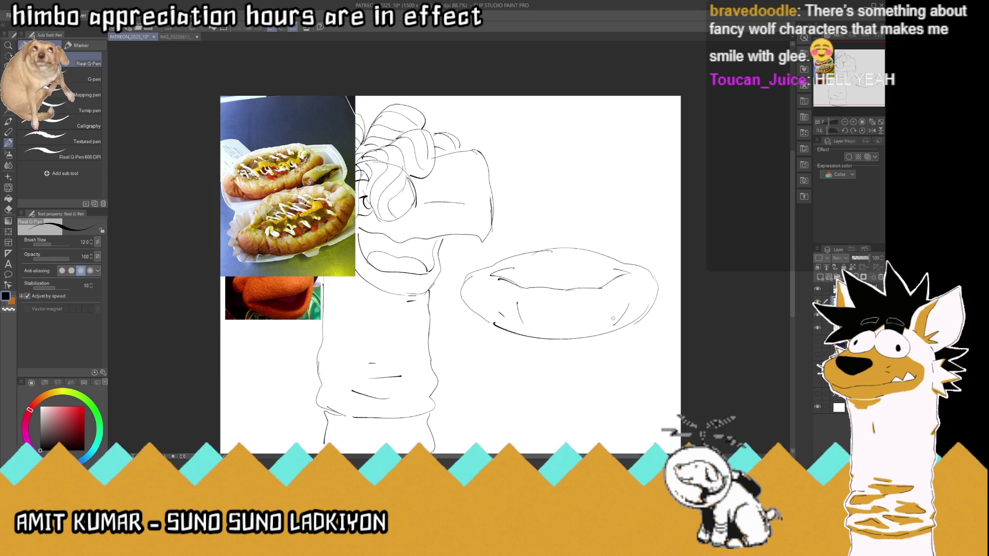
{"action": "key", "text": "ctrl+z"}
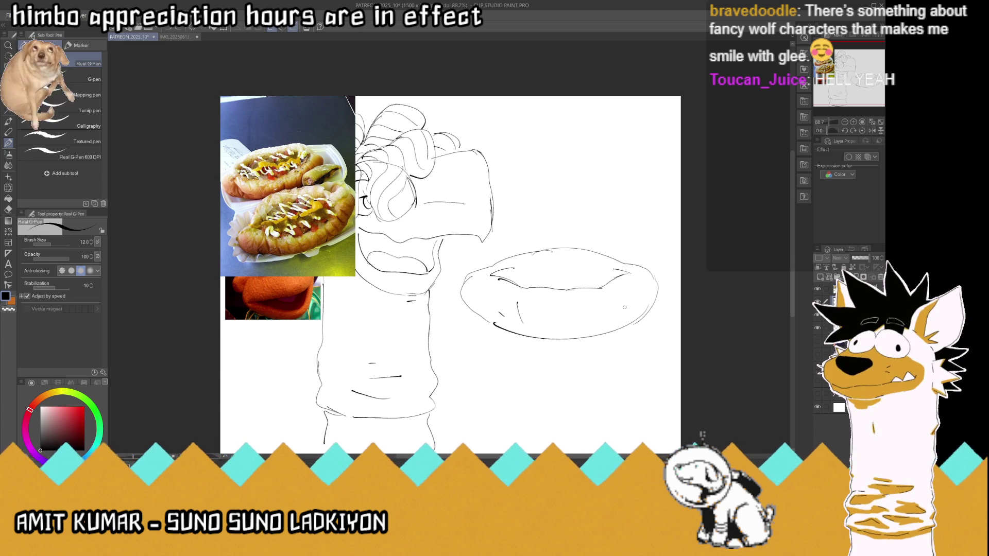
{"action": "left_click_drag", "start_coordinate": [621, 298], "coordinate": [634, 313]}
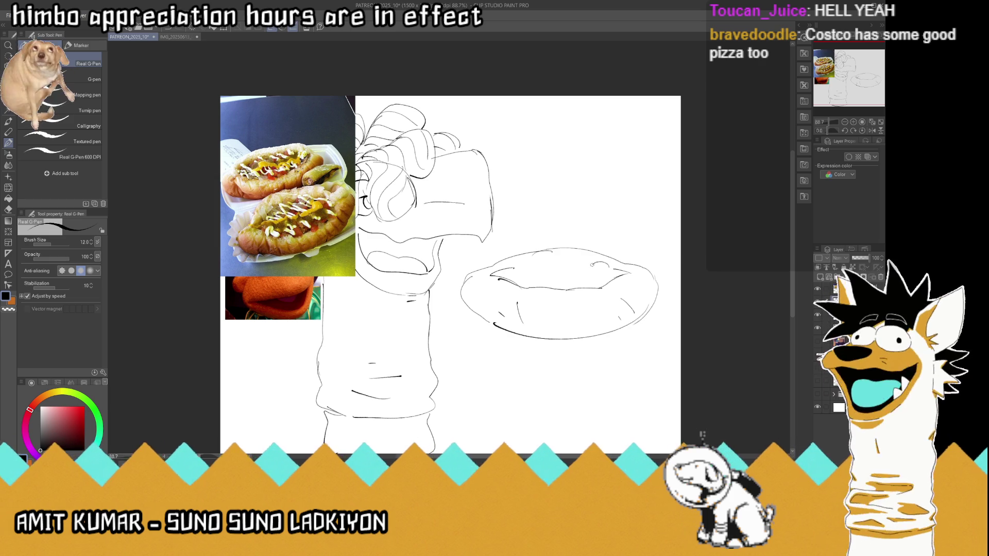
Draw the bun's wavy inner top and scatter squiggly toppings across the hot dog
{"action": "left_click_drag", "start_coordinate": [606, 264], "coordinate": [502, 276]}
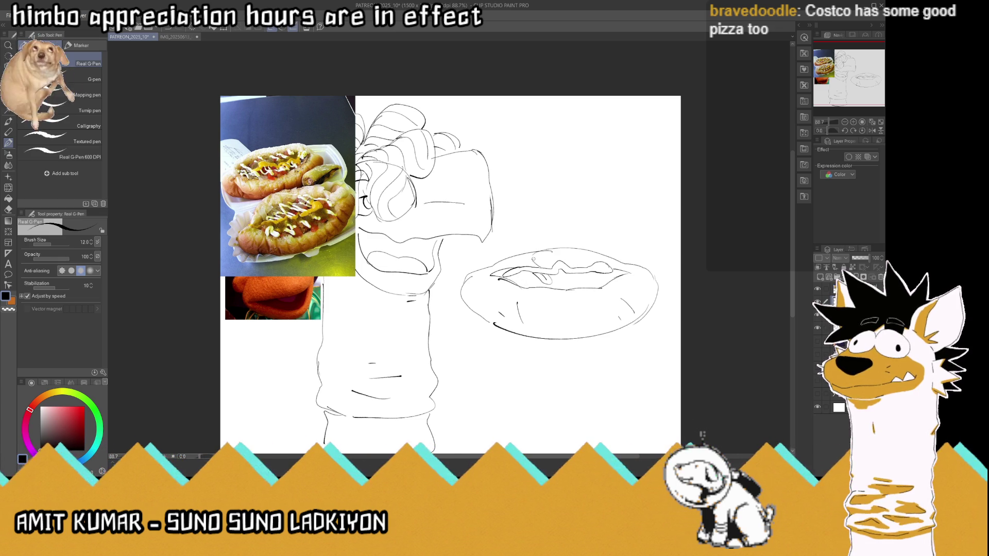
{"action": "left_click_drag", "start_coordinate": [531, 259], "coordinate": [551, 264]}
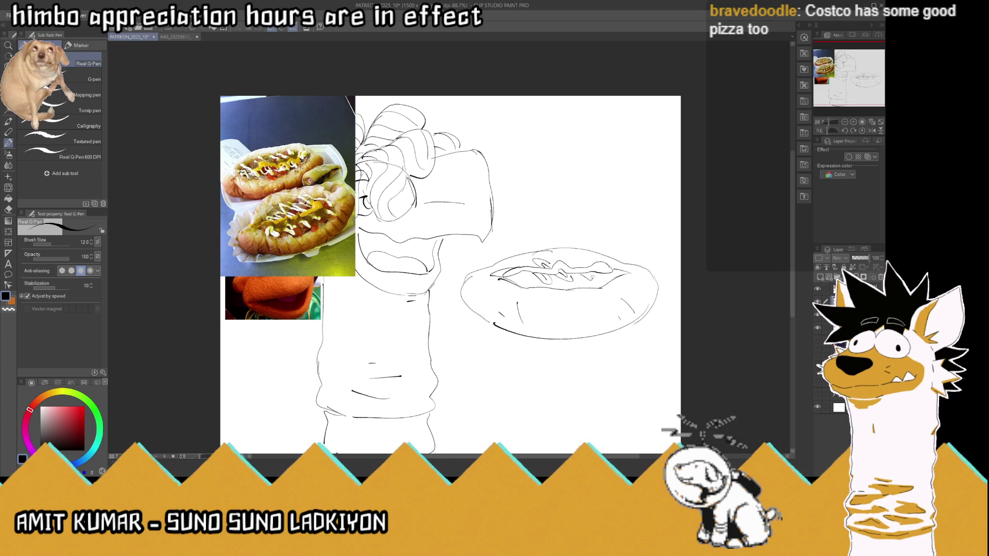
{"action": "left_click_drag", "start_coordinate": [573, 266], "coordinate": [589, 259]}
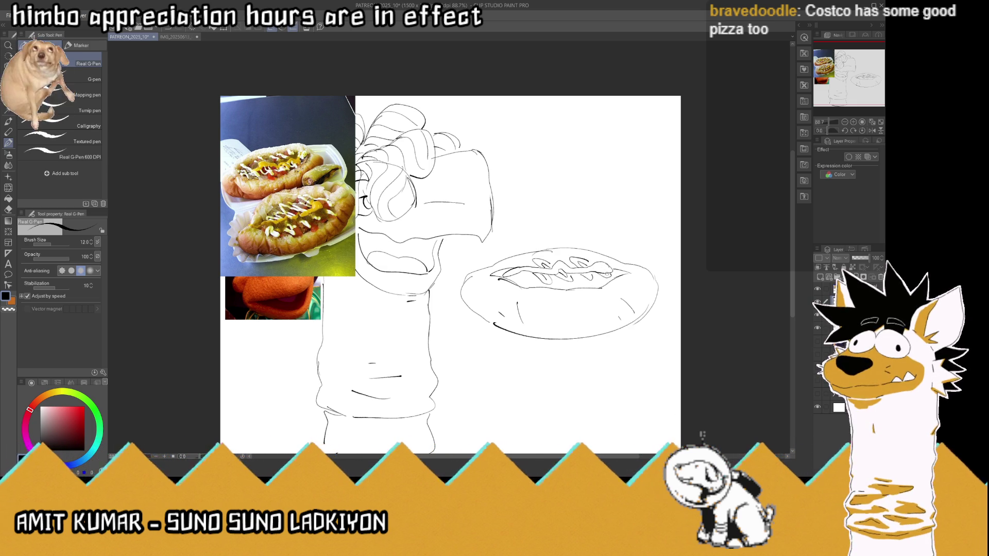
{"action": "mouse_move", "coordinate": [515, 266]}
{"action": "left_mouse_down"}
{"action": "mouse_move", "coordinate": [523, 262]}
{"action": "mouse_move", "coordinate": [508, 282]}
{"action": "left_mouse_up"}
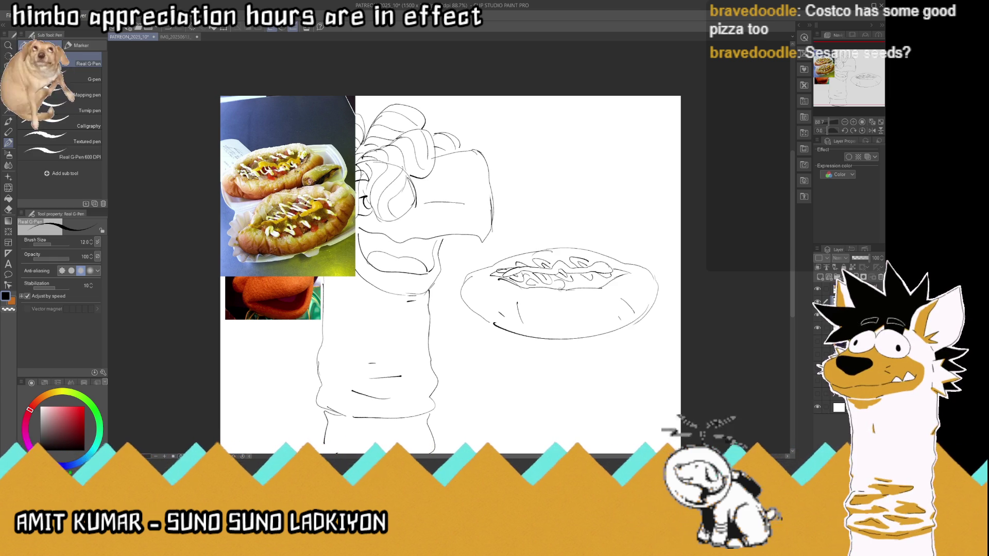
{"action": "left_click_drag", "start_coordinate": [553, 280], "coordinate": [543, 286]}
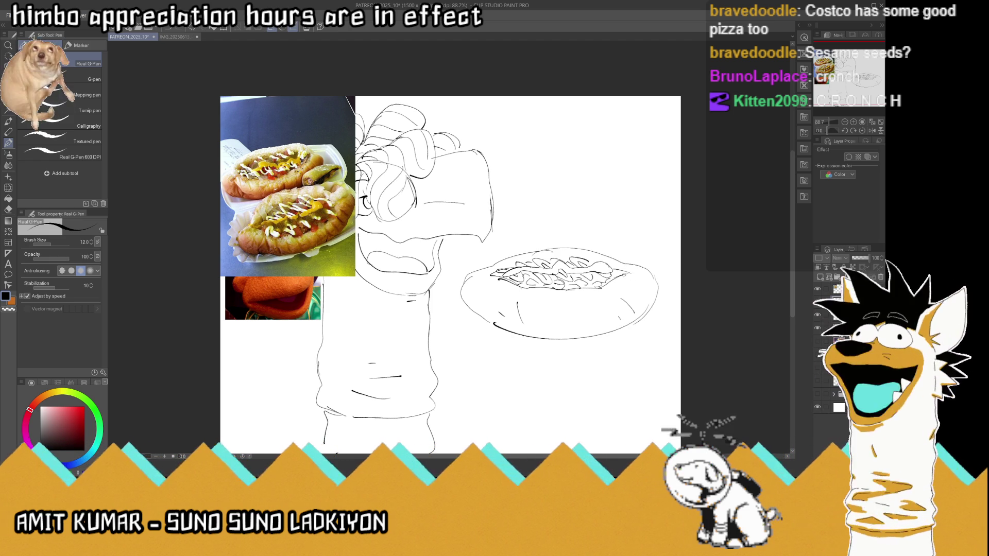
{"action": "left_click_drag", "start_coordinate": [592, 278], "coordinate": [629, 266]}
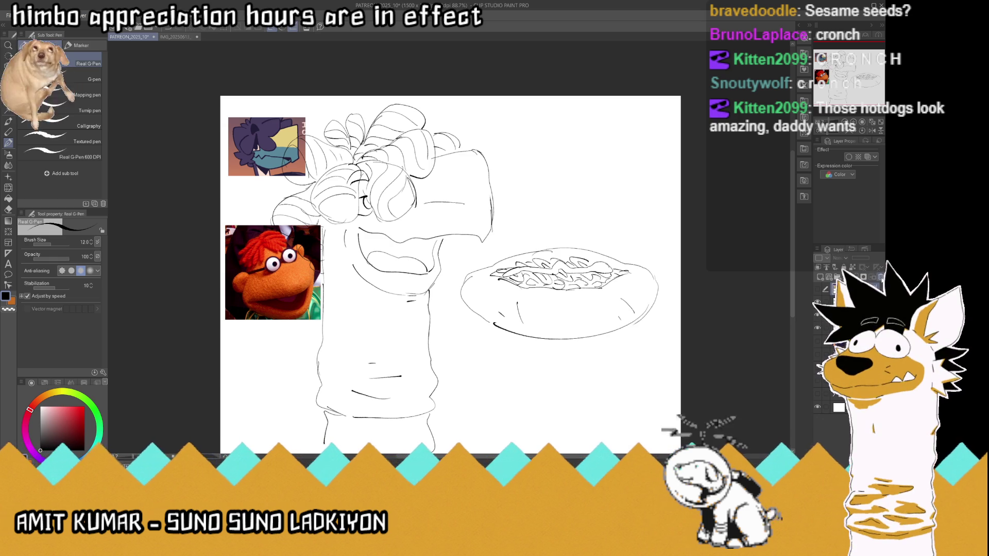
Hide the Scooter muppet and character reference images, comparing the sketch with and without them
{"action": "key", "text": "Delete"}
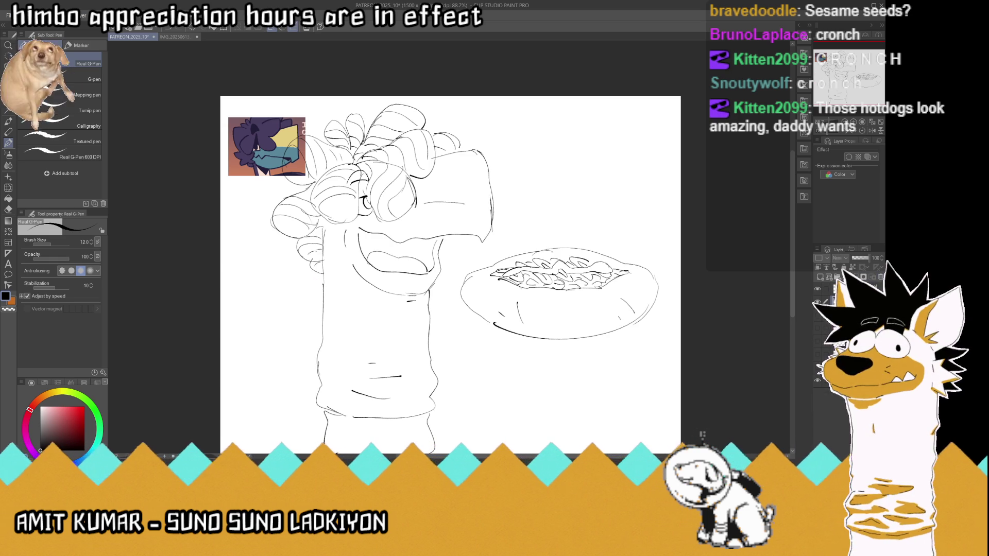
{"action": "key", "text": "Delete"}
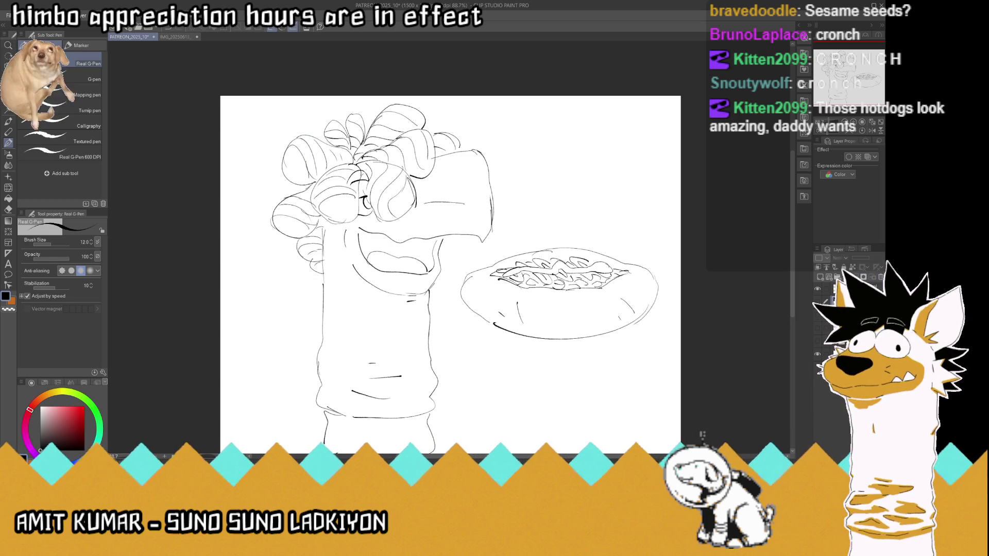
{"action": "key", "text": "ctrl+z"}
{"action": "key", "text": "Delete"}
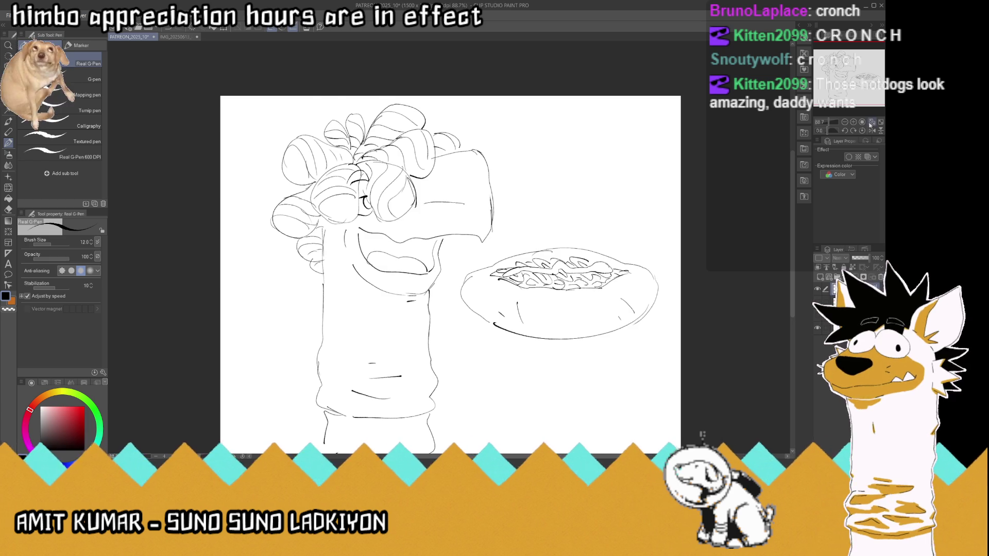
{"action": "key", "text": "ctrl+0"}
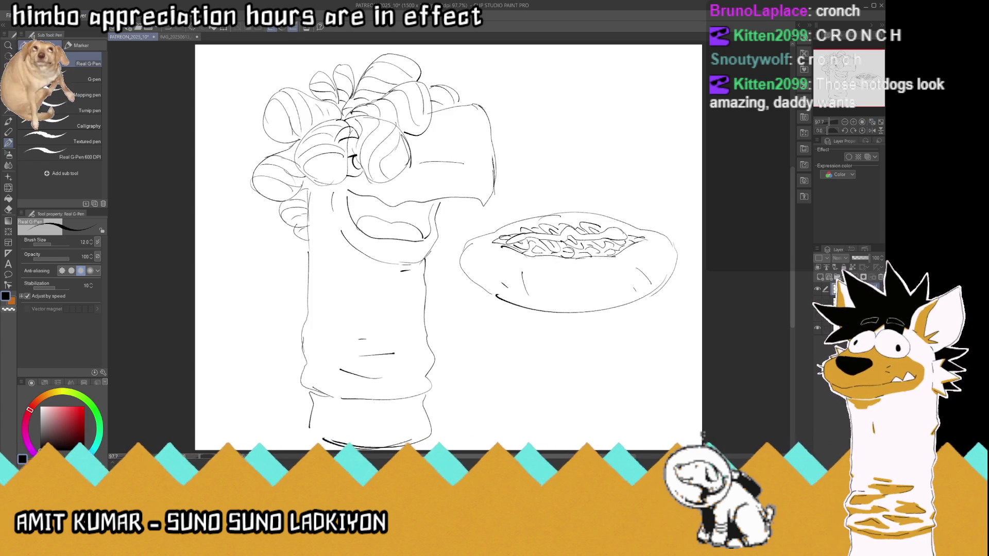
Nudge the drawing slightly left and save the PATREON_2025_10 document
{"action": "key", "text": "k"}
{"action": "left_click_drag", "start_coordinate": [424, 247], "coordinate": [409, 247]}
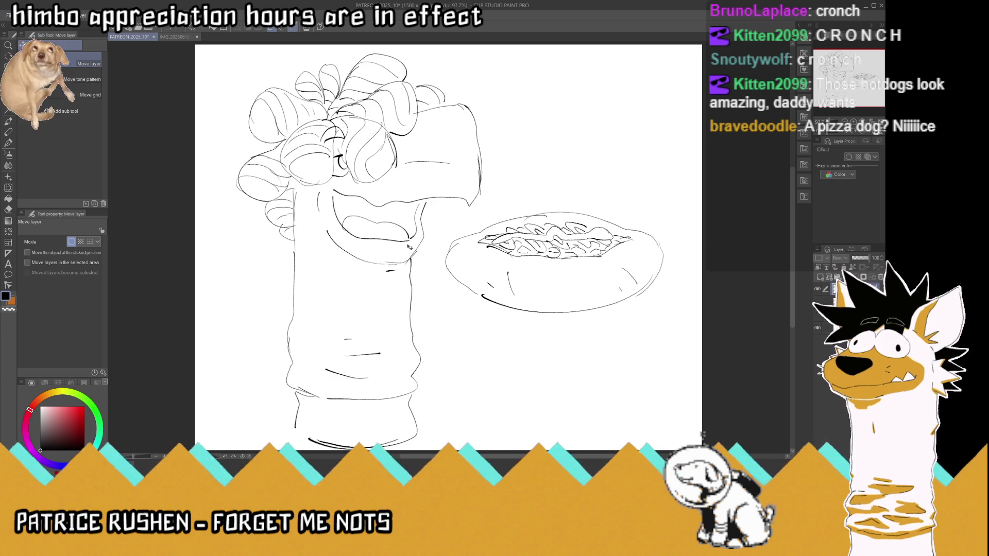
{"action": "key", "text": "ctrl+s"}
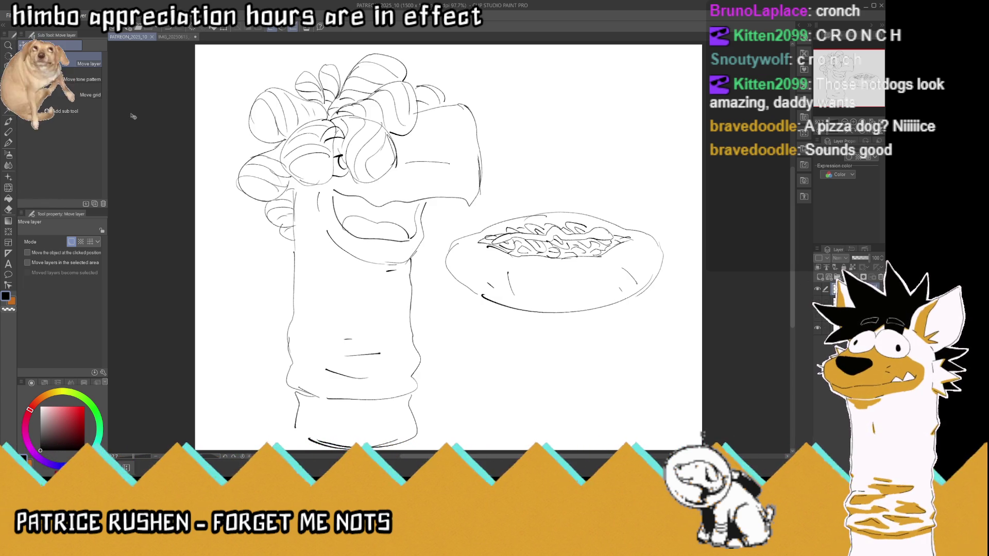
{"action": "left_click", "coordinate": [60, 87]}
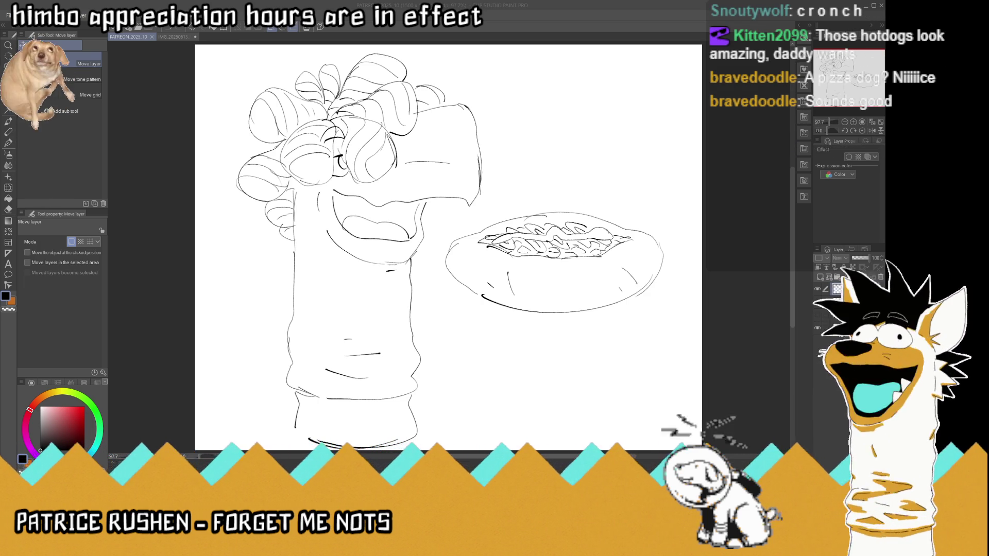
{"action": "left_click", "coordinate": [820, 330]}
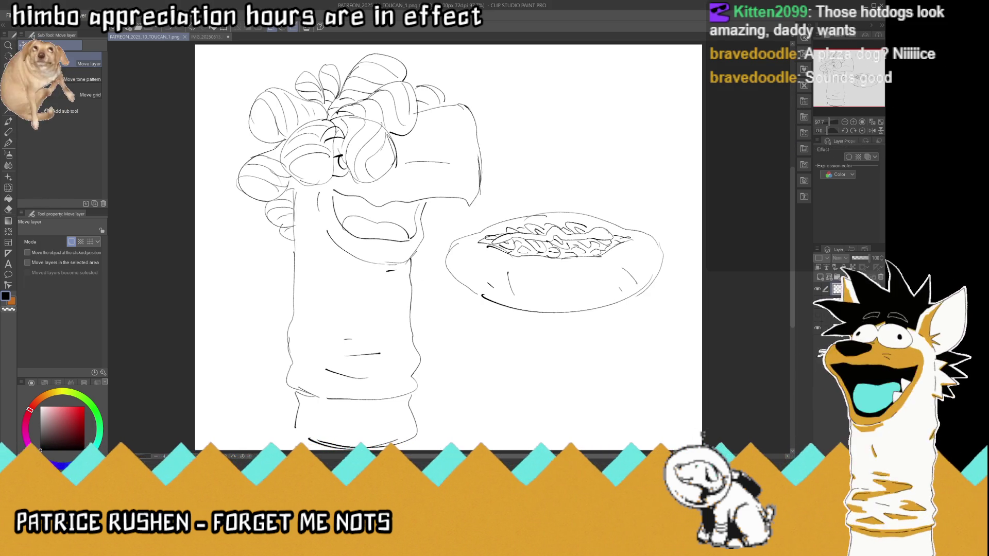
Save a transparent-background PNG named PATREON_2025_10_TOUCAN_2, then restore the white paper and save
{"action": "left_click", "coordinate": [819, 330]}
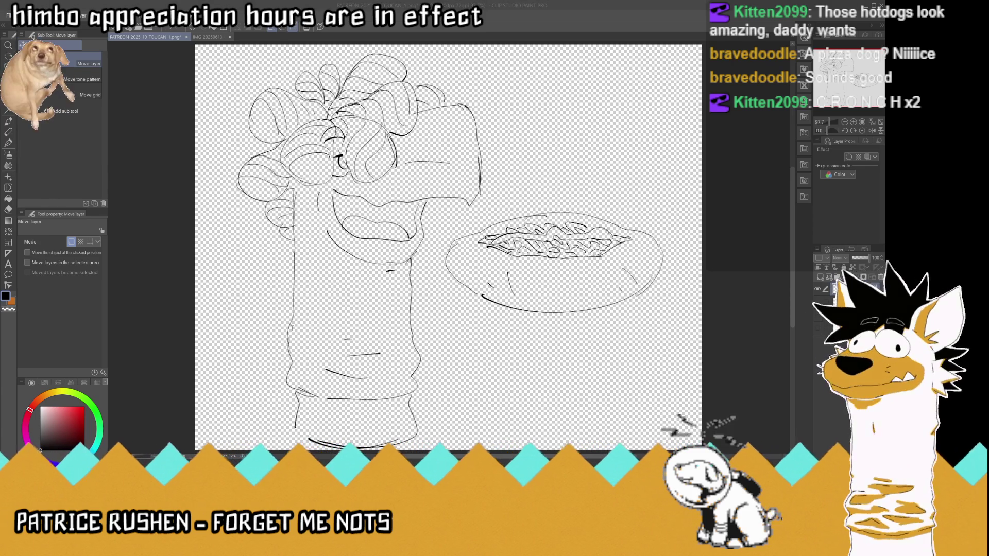
{"action": "key", "text": "Return"}
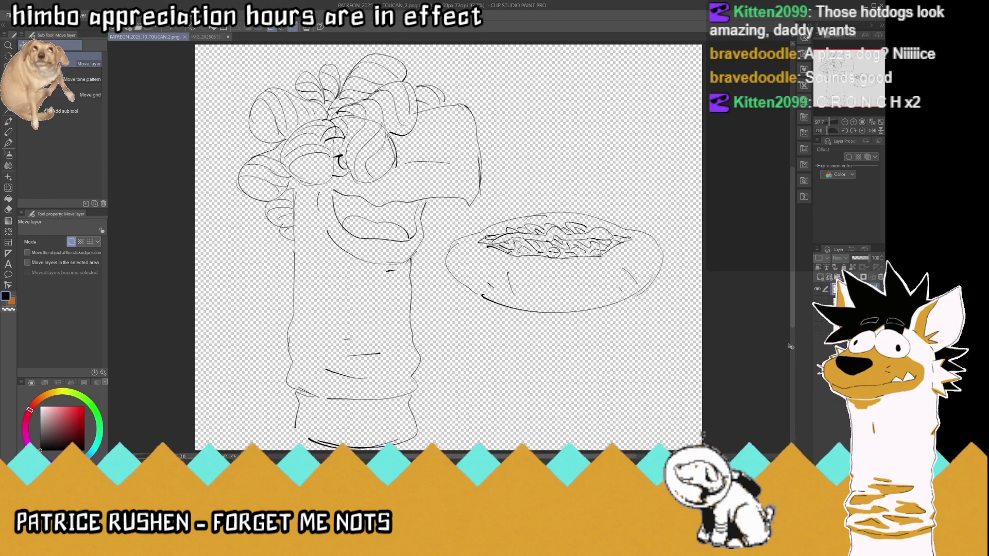
{"action": "left_click", "coordinate": [817, 328]}
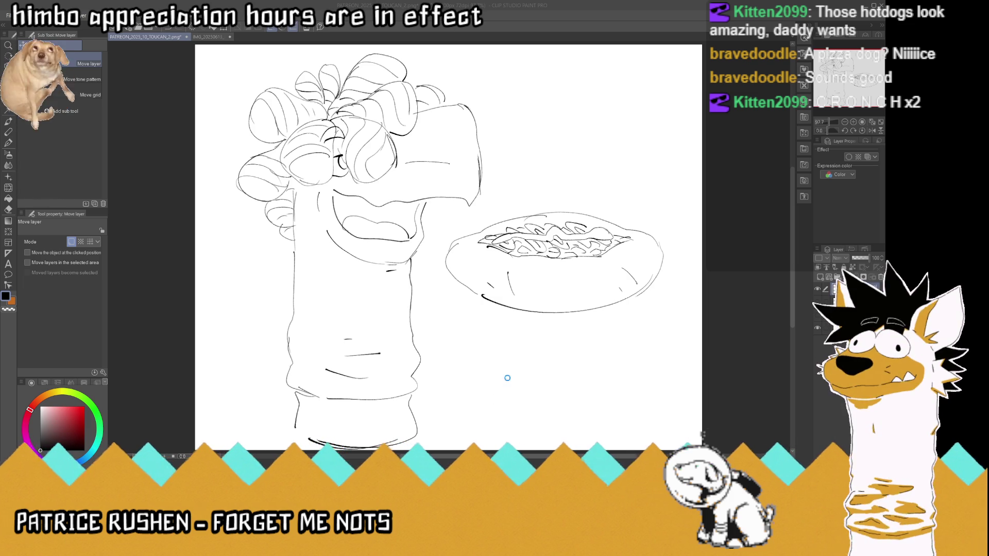
{"action": "key", "text": "ctrl+s"}
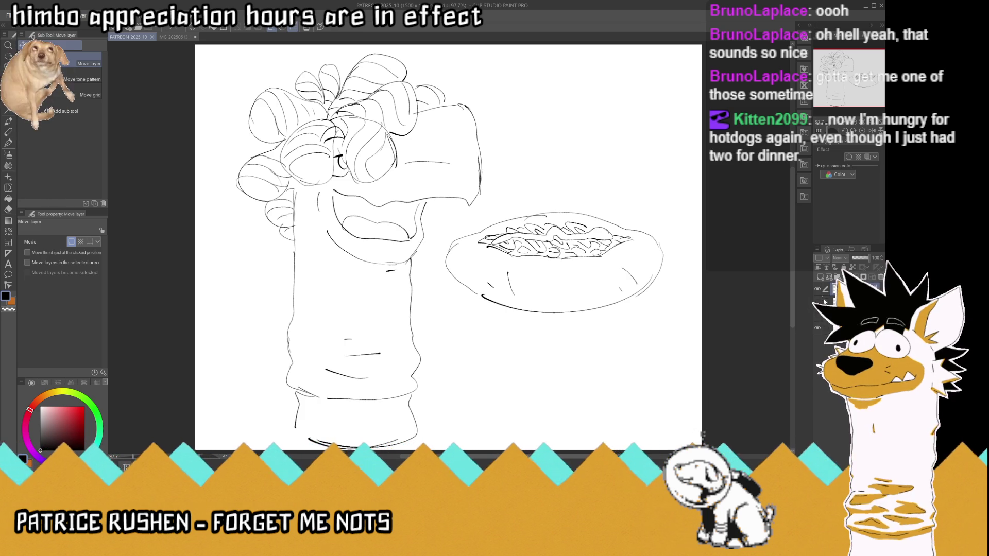
Turn off the hot dog sketch layer's visibility so only the blank white canvas shows
{"action": "left_click", "coordinate": [817, 290]}
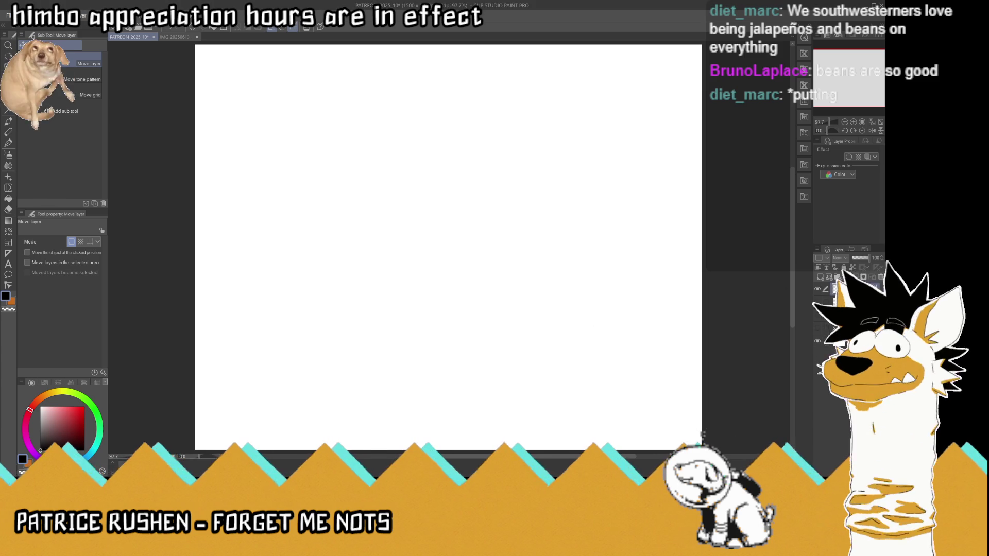
Paste the Beetlejuice photo and delete its unwanted left strip
{"action": "key", "text": "ctrl+v"}
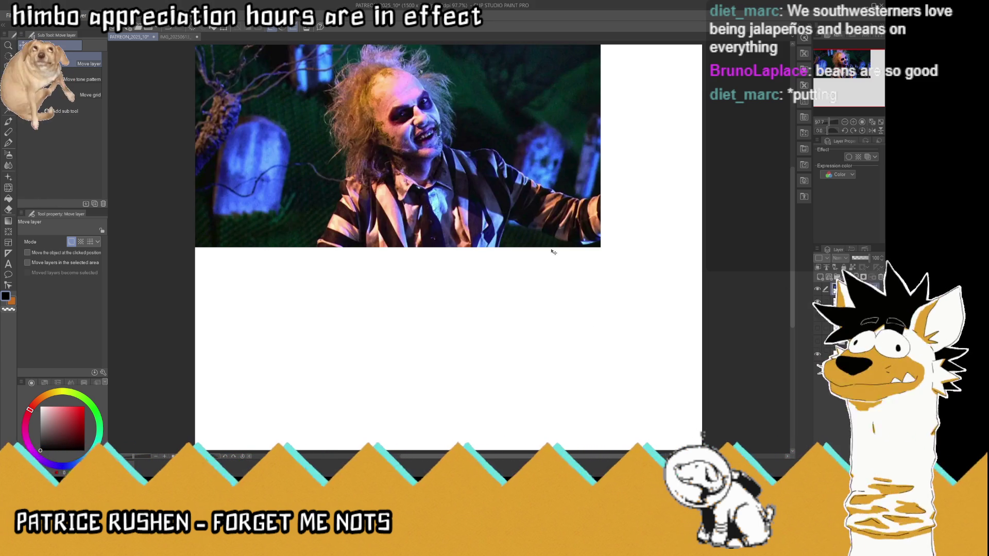
{"action": "left_click", "coordinate": [8, 99]}
{"action": "scroll", "coordinate": [285, 164], "scroll_direction": "down", "scroll_amount": 3}
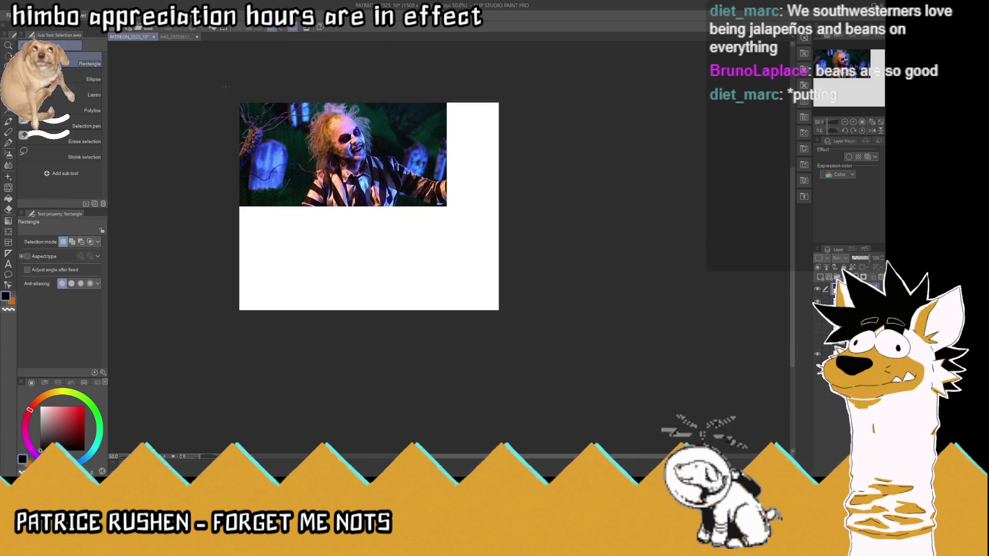
{"action": "left_click_drag", "start_coordinate": [217, 78], "coordinate": [299, 273]}
{"action": "key", "text": "Delete"}
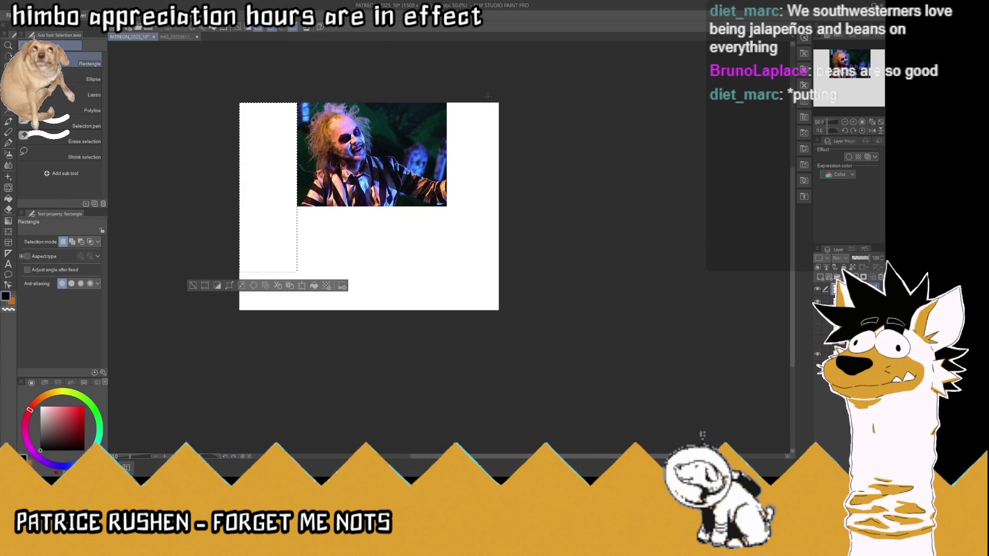
{"action": "key", "text": "ctrl+d"}
{"action": "key", "text": "i"}
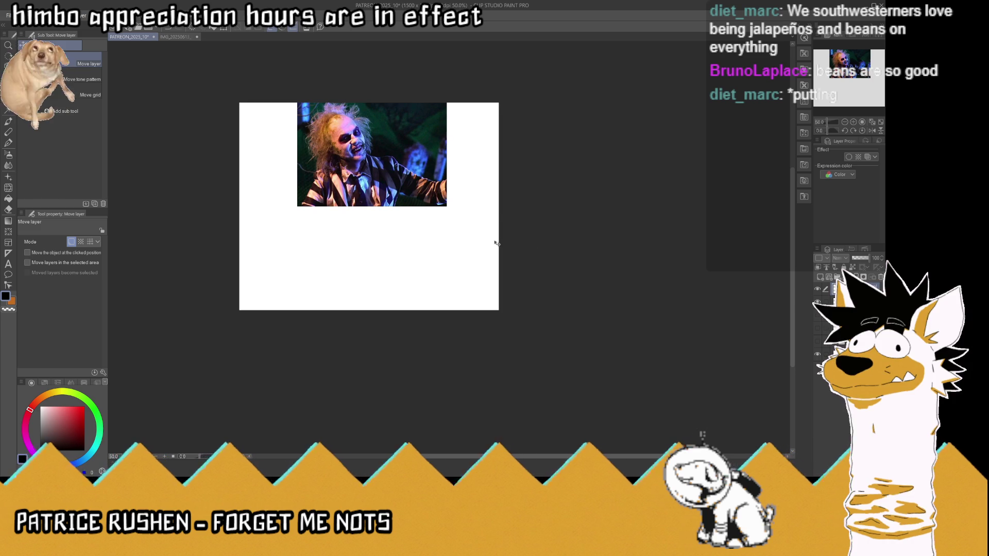
Shrink the photo to 50% in the canvas's top-left corner and fit the canvas to the window
{"action": "key", "text": "ctrl+t"}
{"action": "mouse_move", "coordinate": [446, 207]}
{"action": "left_mouse_down"}
{"action": "mouse_move", "coordinate": [352, 177]}
{"action": "mouse_move", "coordinate": [278, 132]}
{"action": "left_mouse_up"}
{"action": "key", "text": "Return"}
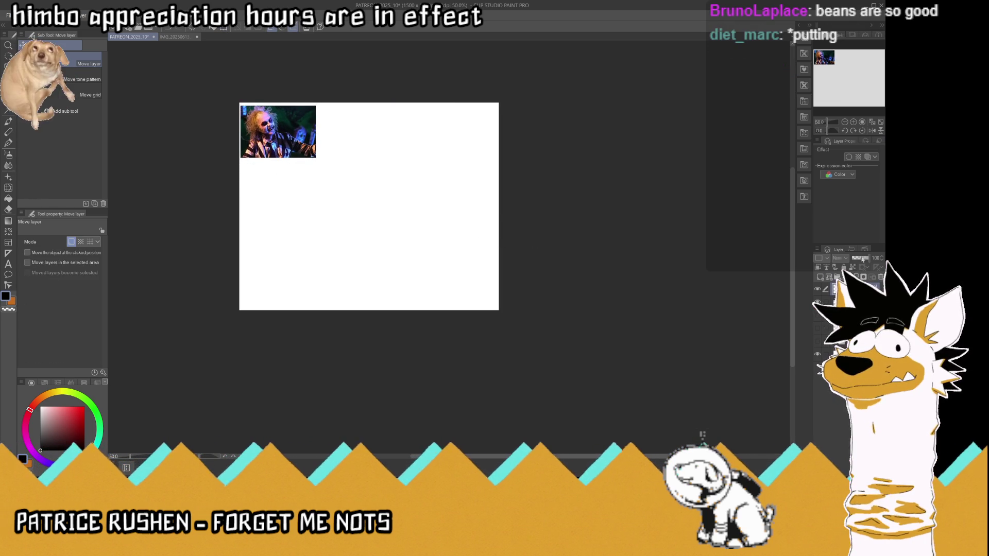
{"action": "left_click", "coordinate": [872, 122]}
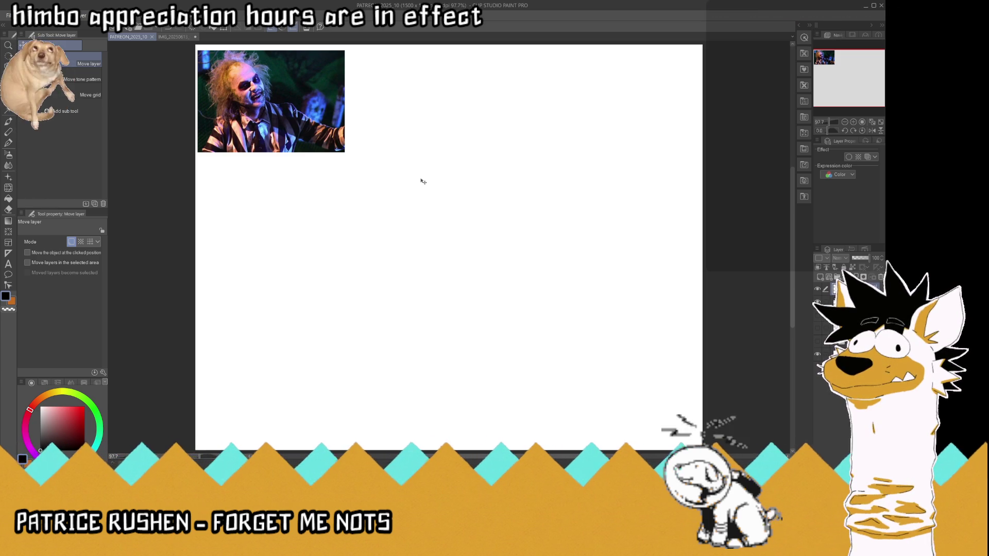
{"action": "key", "text": "p"}
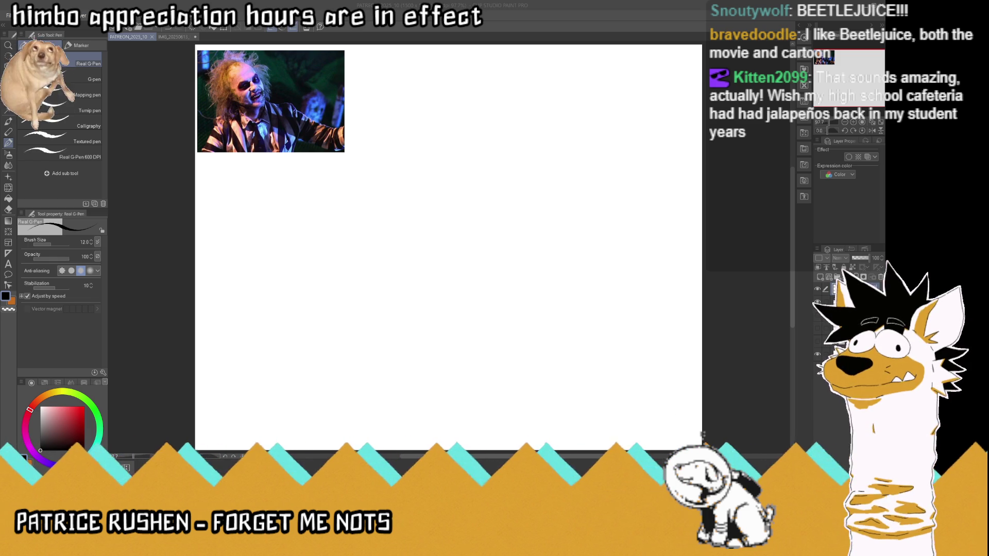
{"action": "left_click", "coordinate": [796, 278]}
Paste the 2Chaotic raccoon reference sheet and zoom out to see the whole canvas
{"action": "key", "text": "ctrl+v"}
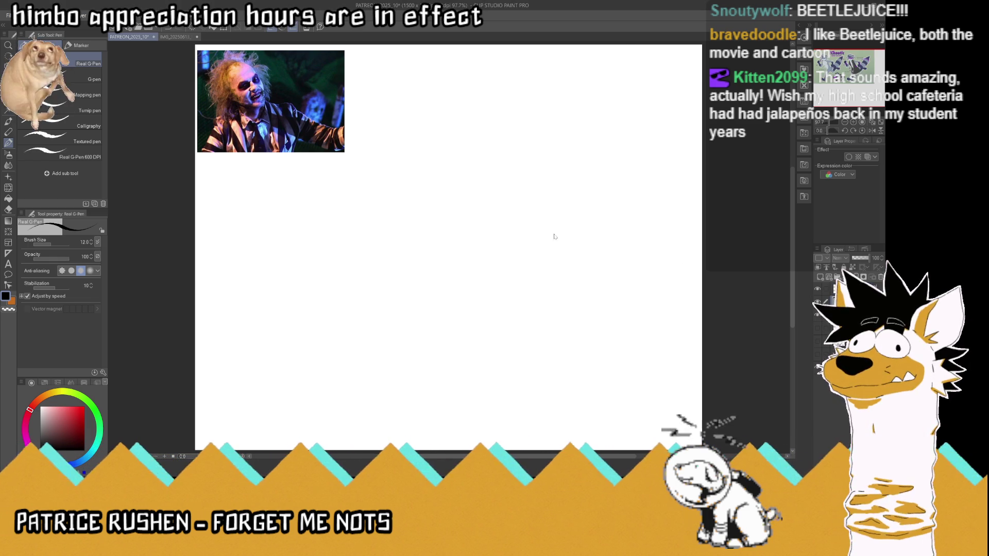
{"action": "left_click", "coordinate": [10, 98]}
{"action": "key", "text": "ctrl+minus"}
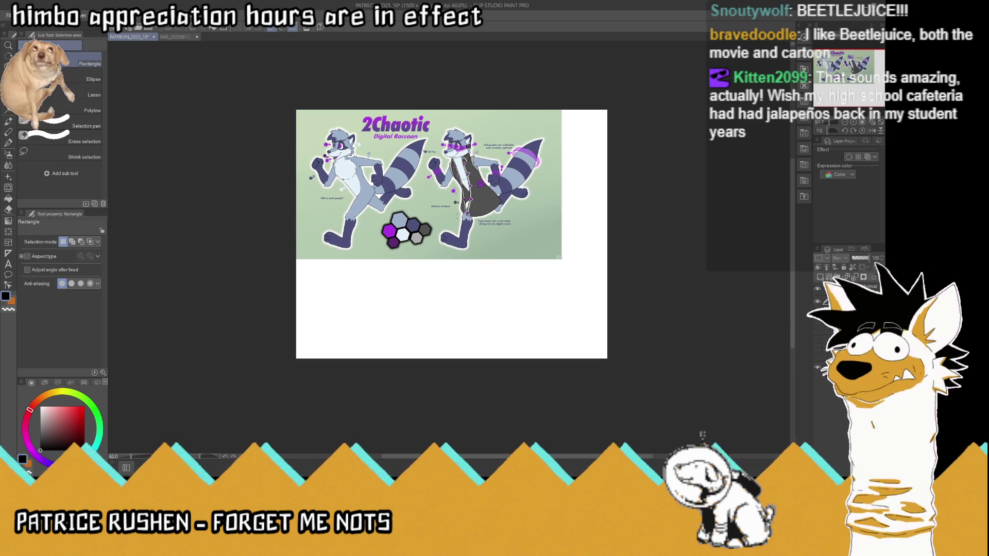
Trim the raccoon sheet to a single pose, deleting the right pose, bottom and left strips
{"action": "left_click_drag", "start_coordinate": [613, 77], "coordinate": [424, 304]}
{"action": "key", "text": "Delete"}
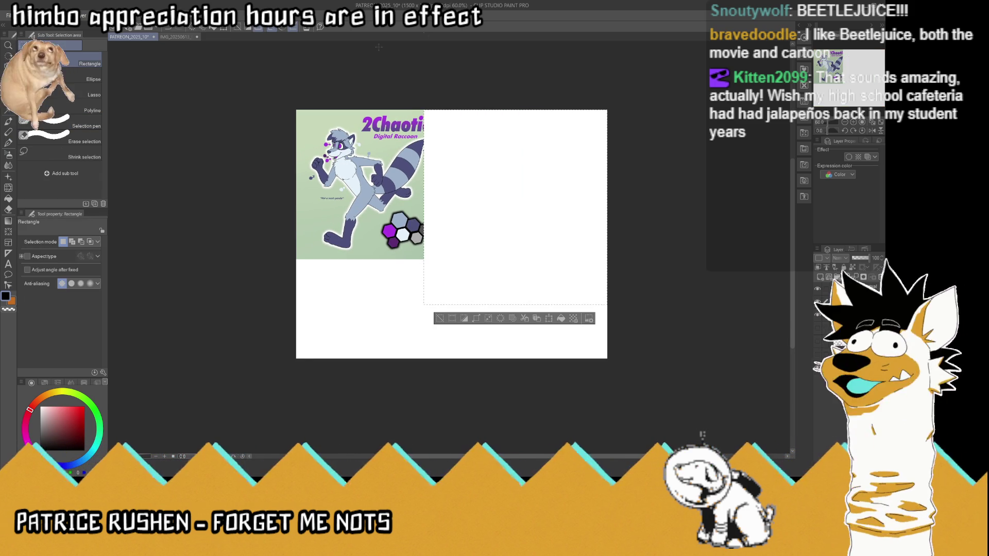
{"action": "left_click_drag", "start_coordinate": [523, 125], "coordinate": [293, 92]}
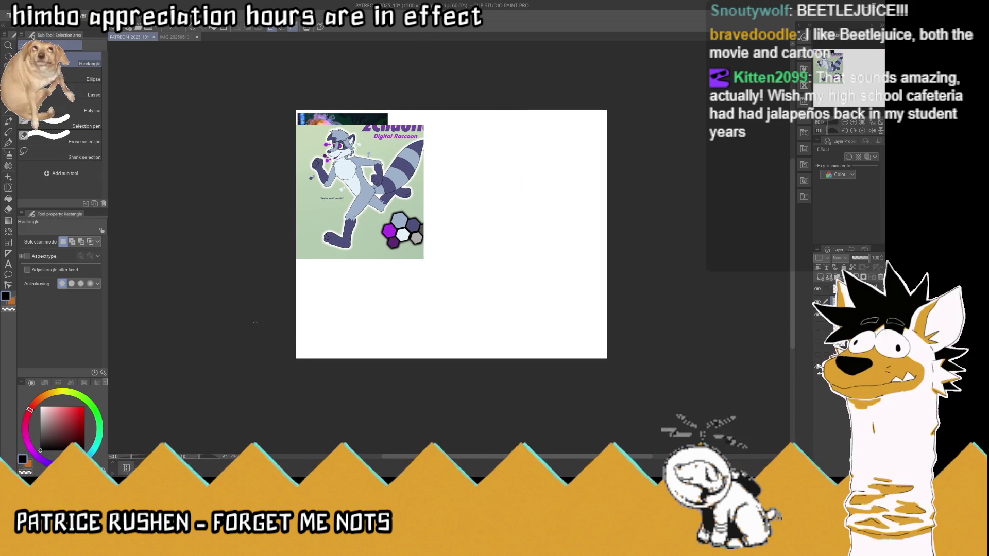
{"action": "left_click_drag", "start_coordinate": [236, 335], "coordinate": [476, 252]}
{"action": "key", "text": "Delete"}
{"action": "left_click_drag", "start_coordinate": [241, 96], "coordinate": [312, 311]}
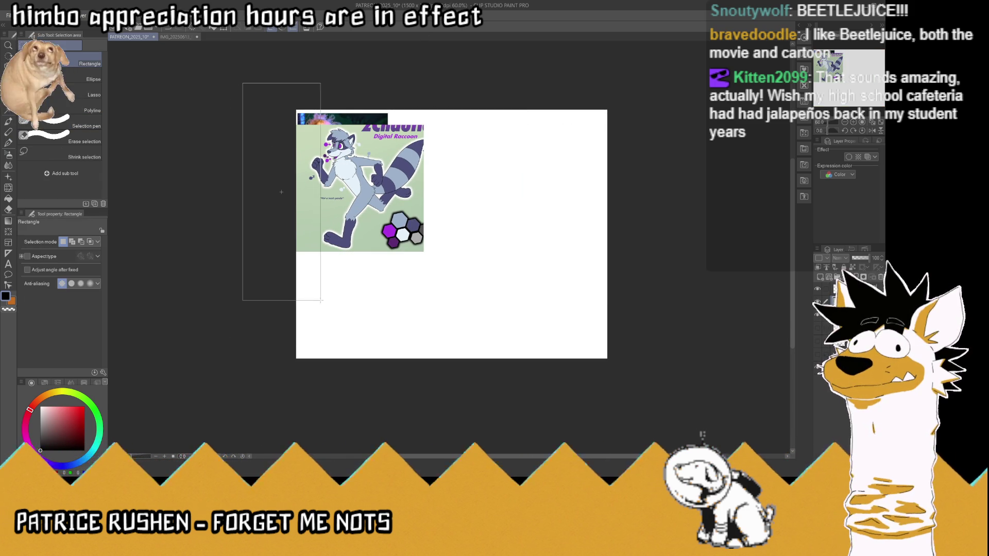
{"action": "key", "text": "Delete"}
{"action": "key", "text": "ctrl+d"}
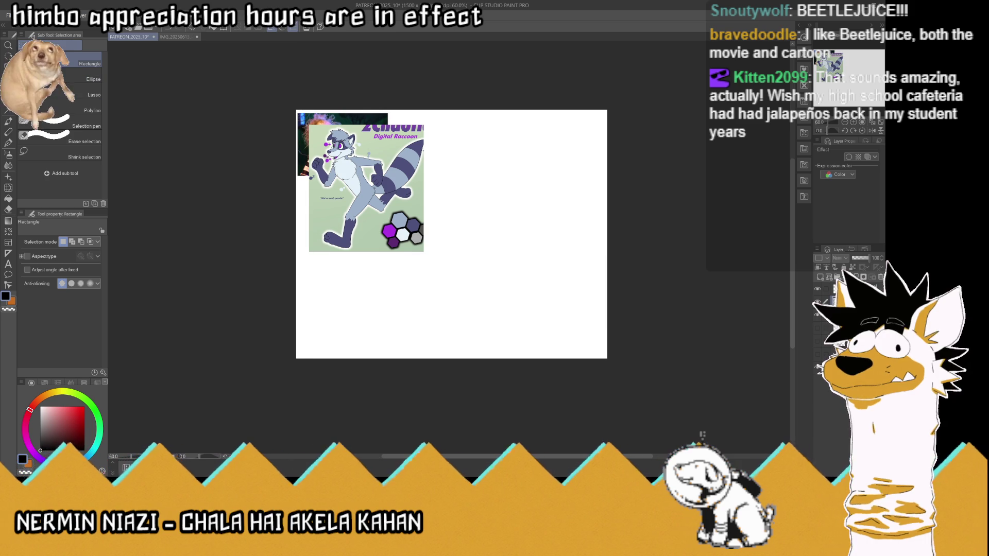
Flip and resize the raccoon pose into the canvas's bottom-left corner, then zoom to fill the window
{"action": "key", "text": "k"}
{"action": "mouse_move", "coordinate": [348, 211]}
{"action": "left_mouse_down"}
{"action": "mouse_move", "coordinate": [354, 276]}
{"action": "mouse_move", "coordinate": [497, 241]}
{"action": "mouse_move", "coordinate": [332, 317]}
{"action": "left_mouse_up"}
{"action": "key", "text": "ctrl+t"}
{"action": "left_click_drag", "start_coordinate": [367, 279], "coordinate": [380, 266]}
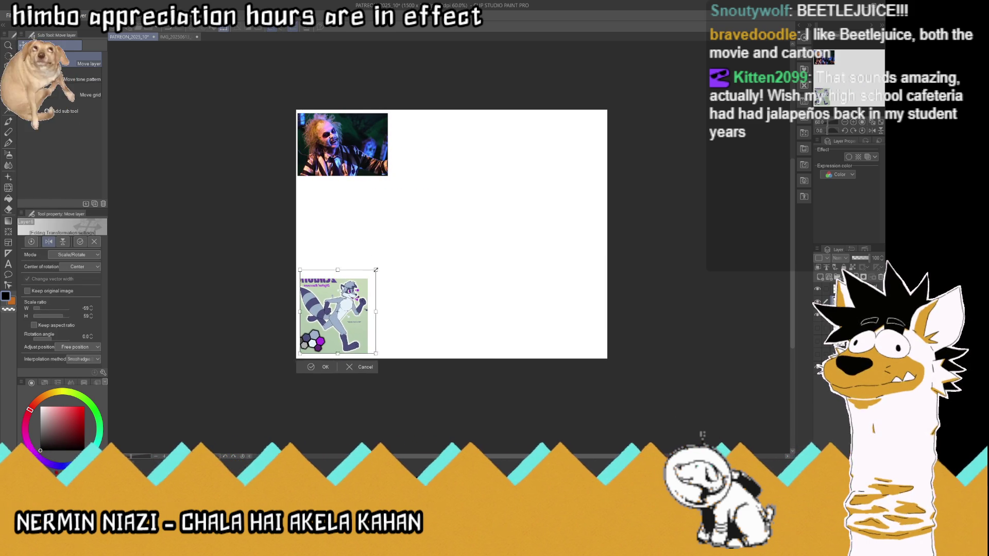
{"action": "key", "text": "Return"}
{"action": "left_click", "coordinate": [854, 124]}
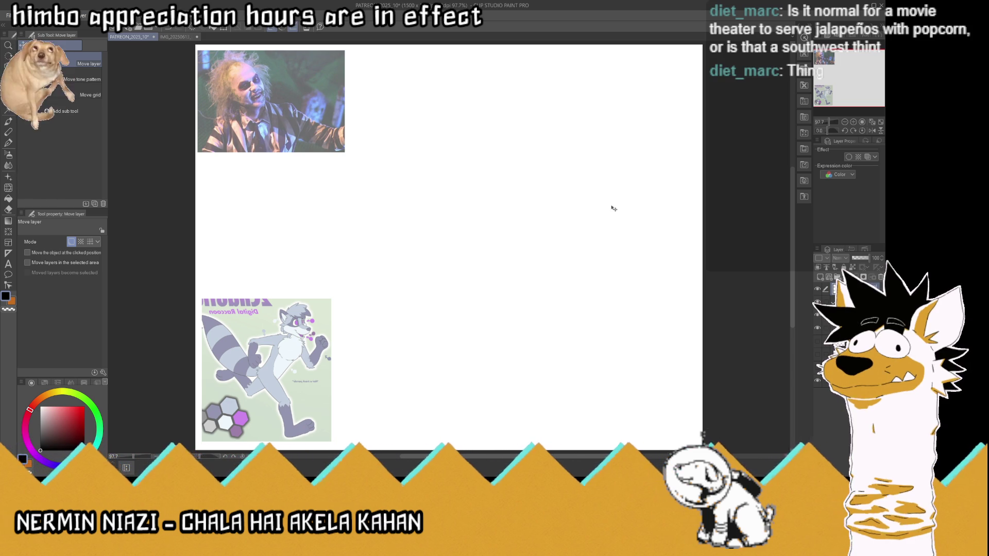
With the Real G-Pen, save and sketch a U-shaped muzzle beneath the rough round head
{"action": "left_click", "coordinate": [10, 147]}
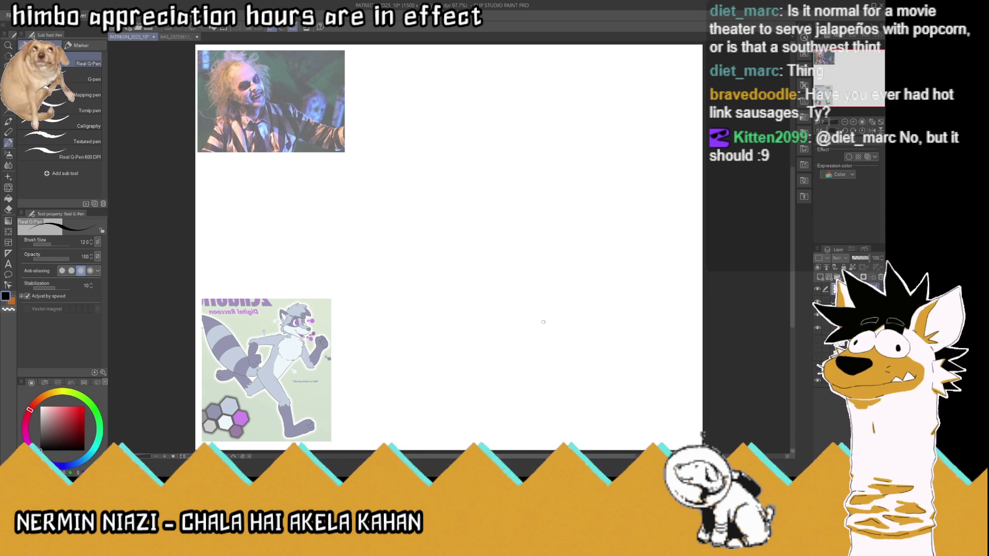
{"action": "key", "text": "ctrl+s"}
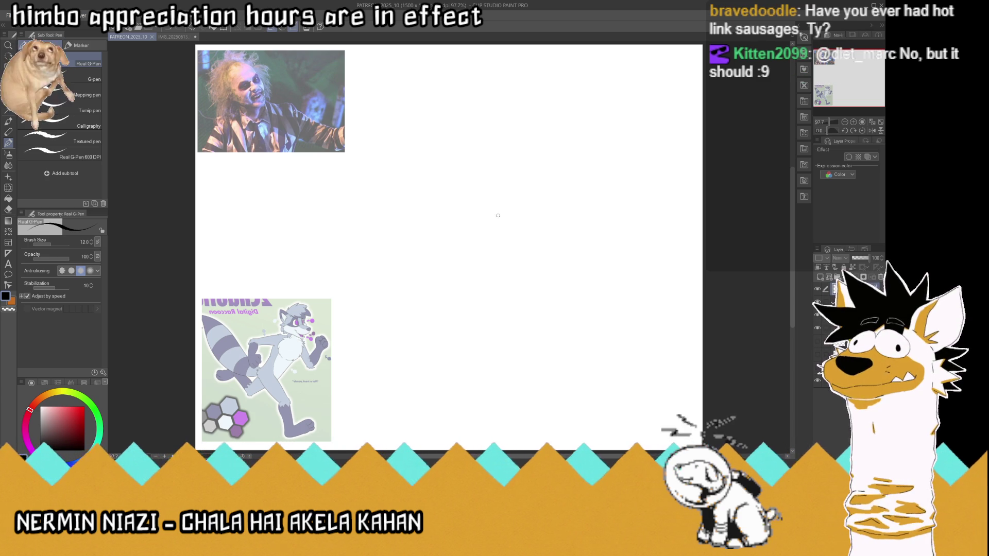
{"action": "mouse_move", "coordinate": [512, 203]}
{"action": "left_mouse_down"}
{"action": "mouse_move", "coordinate": [490, 208]}
{"action": "mouse_move", "coordinate": [454, 162]}
{"action": "mouse_move", "coordinate": [486, 124]}
{"action": "mouse_move", "coordinate": [514, 191]}
{"action": "mouse_move", "coordinate": [513, 130]}
{"action": "left_mouse_up"}
{"action": "key", "text": "k"}
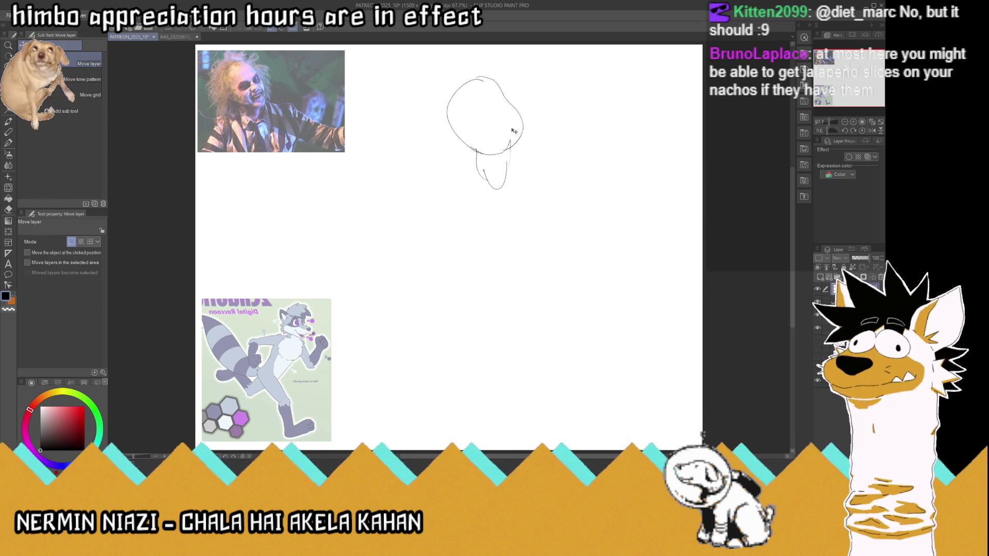
Sketch both shoulders, the outstretched arms and a boxy left hand with the Real G-Pen
{"action": "left_click", "coordinate": [9, 143]}
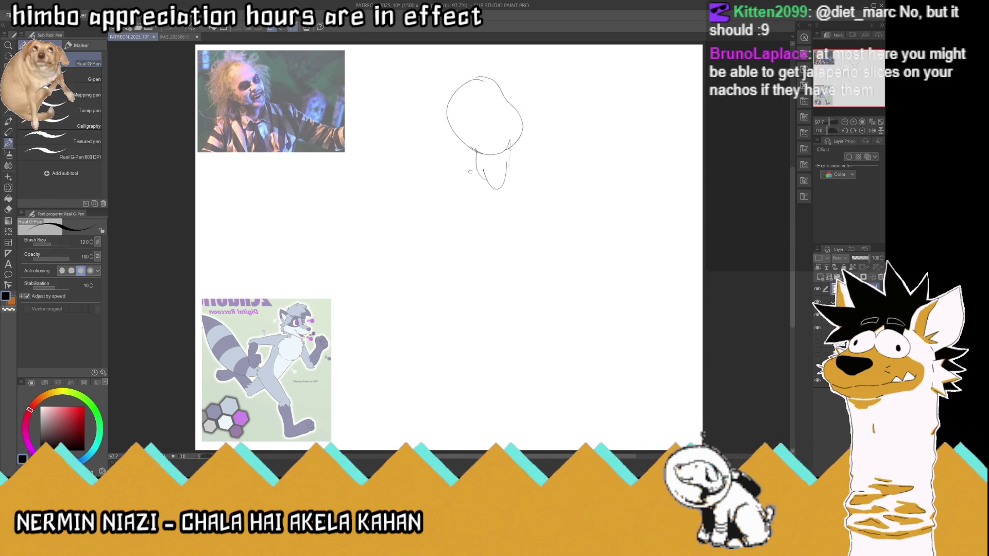
{"action": "left_click_drag", "start_coordinate": [465, 150], "coordinate": [443, 186]}
{"action": "mouse_move", "coordinate": [512, 147]}
{"action": "left_mouse_down"}
{"action": "mouse_move", "coordinate": [618, 195]}
{"action": "mouse_move", "coordinate": [609, 228]}
{"action": "left_mouse_up"}
{"action": "mouse_move", "coordinate": [455, 166]}
{"action": "left_mouse_down"}
{"action": "mouse_move", "coordinate": [437, 182]}
{"action": "mouse_move", "coordinate": [444, 228]}
{"action": "left_mouse_up"}
{"action": "mouse_move", "coordinate": [429, 195]}
{"action": "left_mouse_down"}
{"action": "mouse_move", "coordinate": [405, 232]}
{"action": "mouse_move", "coordinate": [407, 268]}
{"action": "mouse_move", "coordinate": [355, 266]}
{"action": "mouse_move", "coordinate": [362, 235]}
{"action": "left_mouse_up"}
{"action": "left_click_drag", "start_coordinate": [364, 231], "coordinate": [404, 240]}
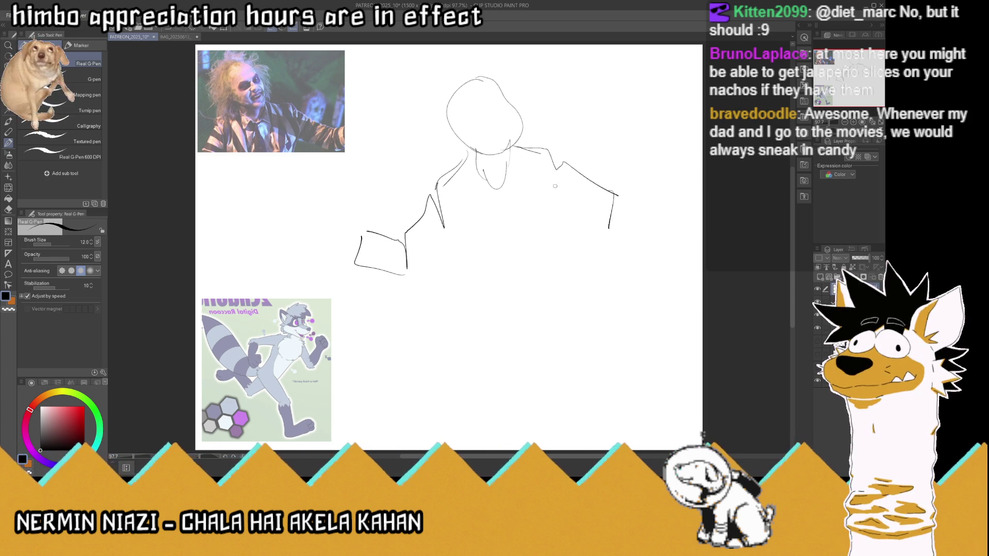
{"action": "mouse_move", "coordinate": [596, 185]}
{"action": "left_mouse_down"}
{"action": "mouse_move", "coordinate": [660, 176]}
{"action": "mouse_move", "coordinate": [676, 213]}
{"action": "mouse_move", "coordinate": [577, 219]}
{"action": "left_mouse_up"}
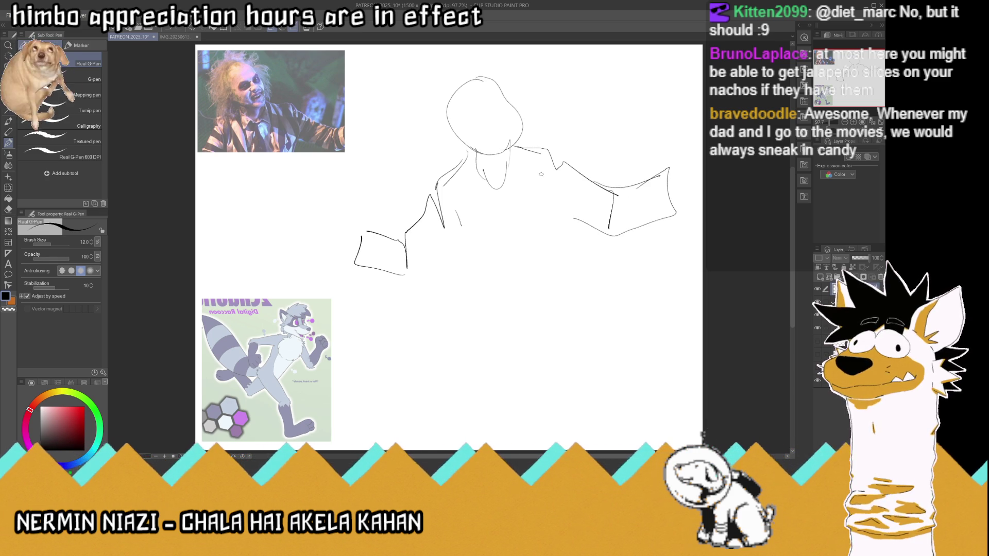
Draw the torso sides and the leg lines extending down below the body
{"action": "left_click_drag", "start_coordinate": [457, 227], "coordinate": [479, 281]}
{"action": "mouse_move", "coordinate": [546, 178]}
{"action": "left_mouse_down"}
{"action": "mouse_move", "coordinate": [527, 284]}
{"action": "mouse_move", "coordinate": [477, 310]}
{"action": "left_mouse_up"}
{"action": "left_click_drag", "start_coordinate": [468, 262], "coordinate": [462, 315]}
{"action": "left_click_drag", "start_coordinate": [550, 205], "coordinate": [522, 305]}
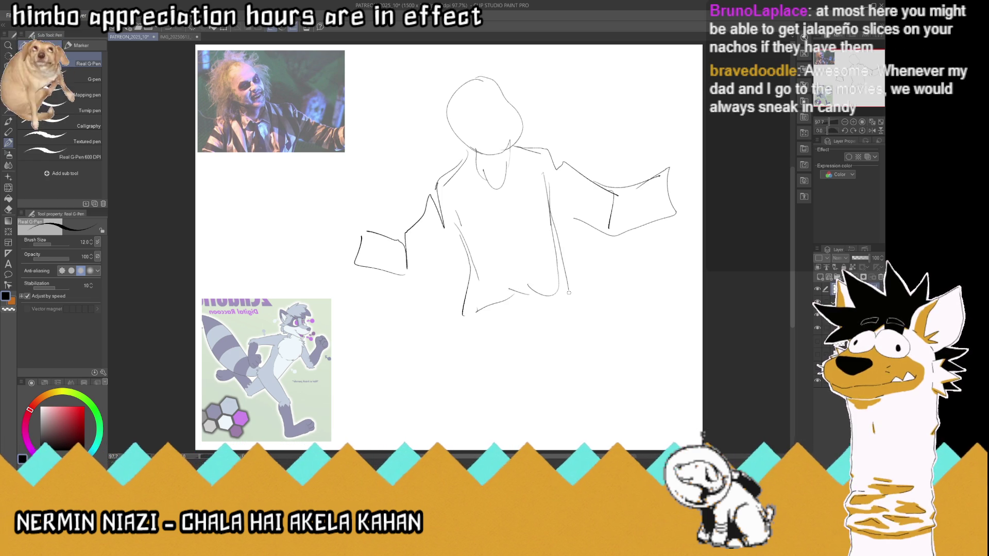
{"action": "left_click_drag", "start_coordinate": [464, 348], "coordinate": [459, 386]}
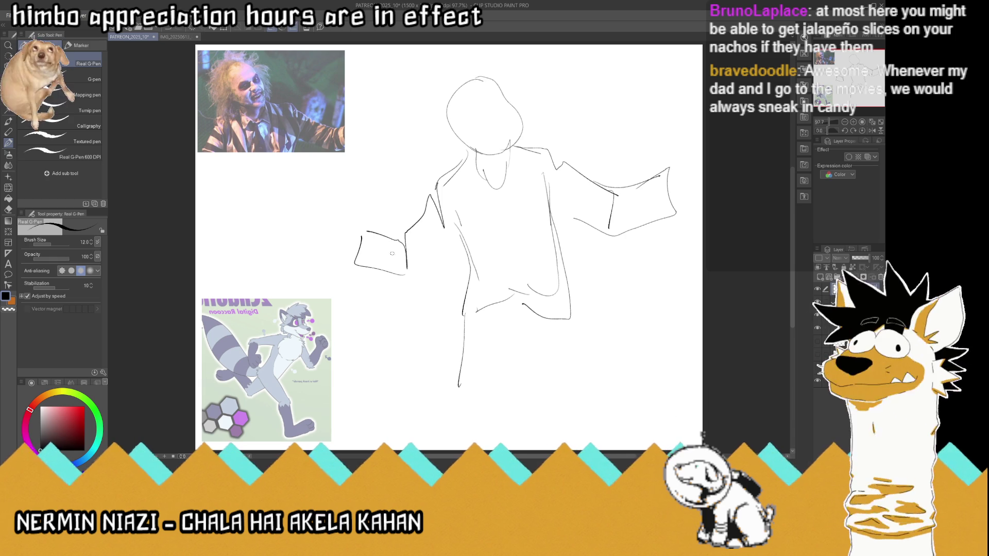
Scale the whole sketch down to 84% and shift it up and right
{"action": "key", "text": "ctrl+t"}
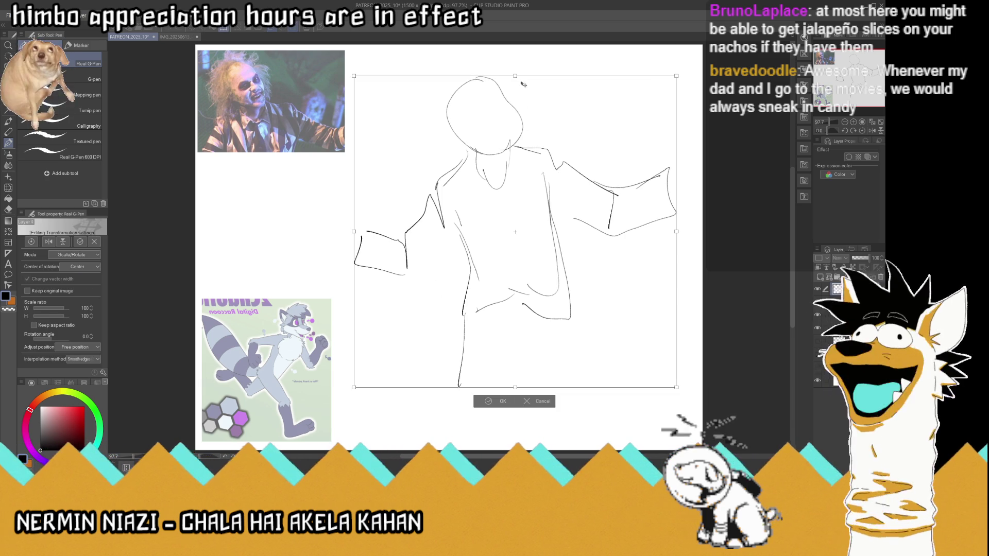
{"action": "left_click_drag", "start_coordinate": [354, 388], "coordinate": [367, 358]}
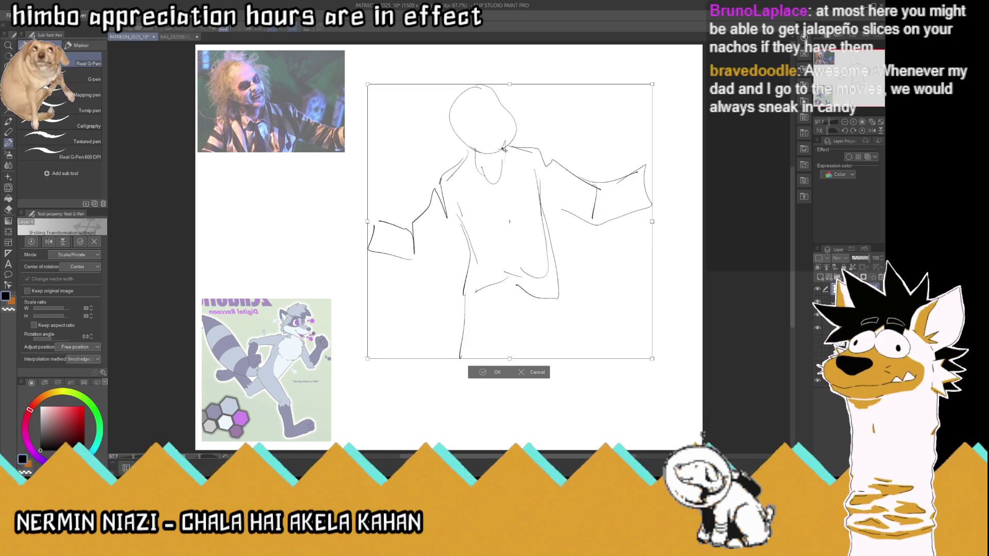
{"action": "left_click_drag", "start_coordinate": [509, 84], "coordinate": [510, 97]}
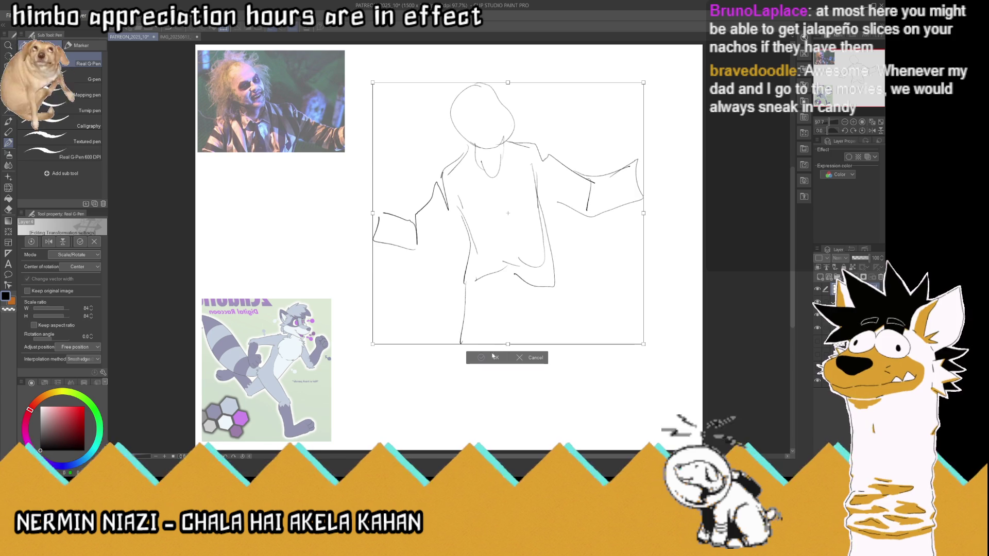
{"action": "key", "text": "Return"}
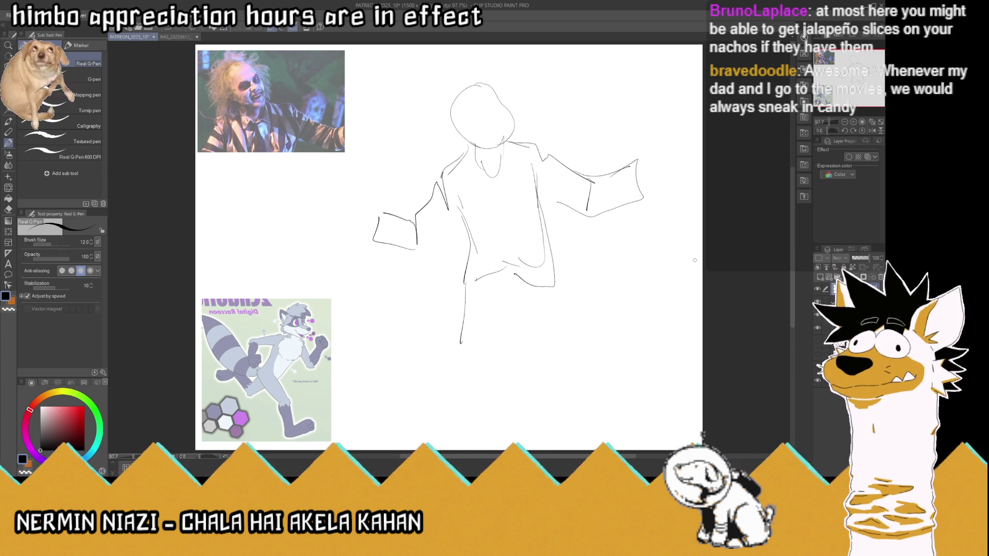
Give the head a pointed left ear, two round eyes with brows, an inner ear line and a cheek line
{"action": "mouse_move", "coordinate": [453, 123]}
{"action": "left_mouse_down"}
{"action": "mouse_move", "coordinate": [429, 105]}
{"action": "mouse_move", "coordinate": [452, 96]}
{"action": "mouse_move", "coordinate": [475, 61]}
{"action": "mouse_move", "coordinate": [493, 83]}
{"action": "left_mouse_up"}
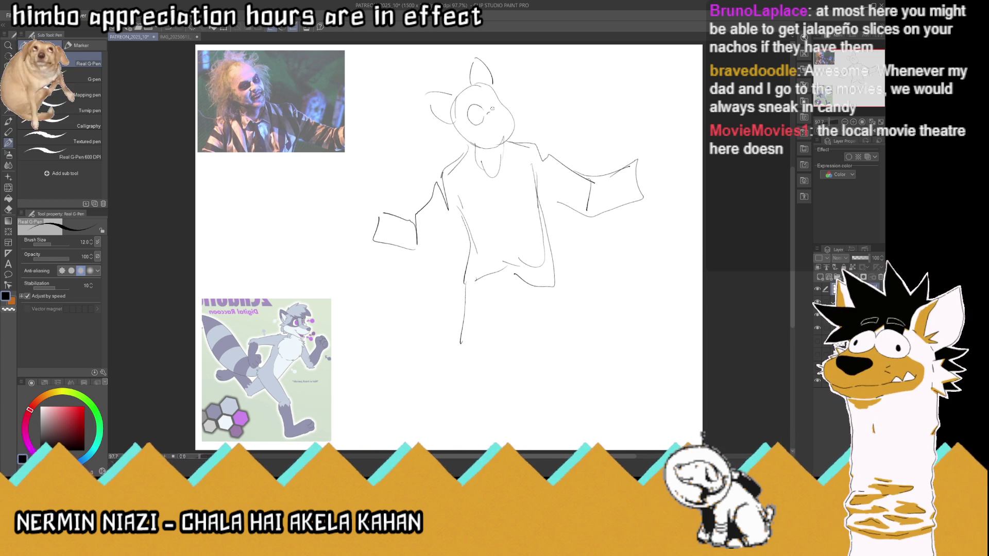
{"action": "key", "text": "ctrl+z"}
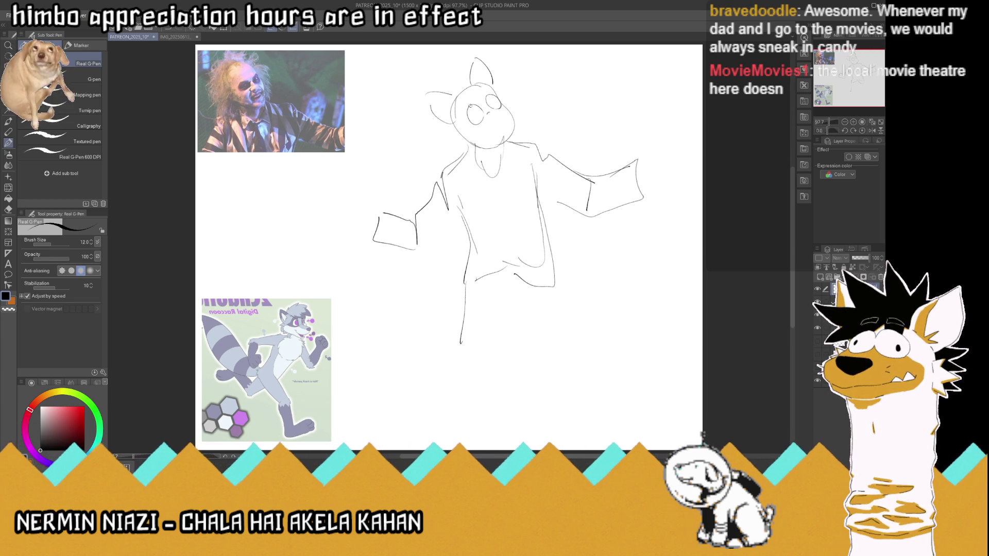
{"action": "left_click_drag", "start_coordinate": [481, 120], "coordinate": [464, 123]}
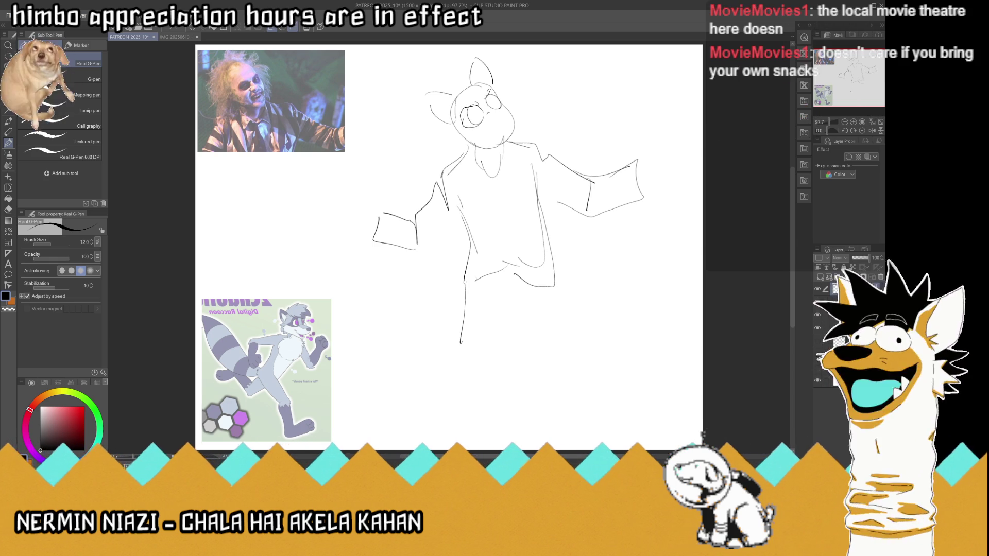
{"action": "mouse_move", "coordinate": [490, 92]}
{"action": "left_mouse_down"}
{"action": "mouse_move", "coordinate": [502, 98]}
{"action": "mouse_move", "coordinate": [460, 127]}
{"action": "mouse_move", "coordinate": [468, 118]}
{"action": "left_mouse_up"}
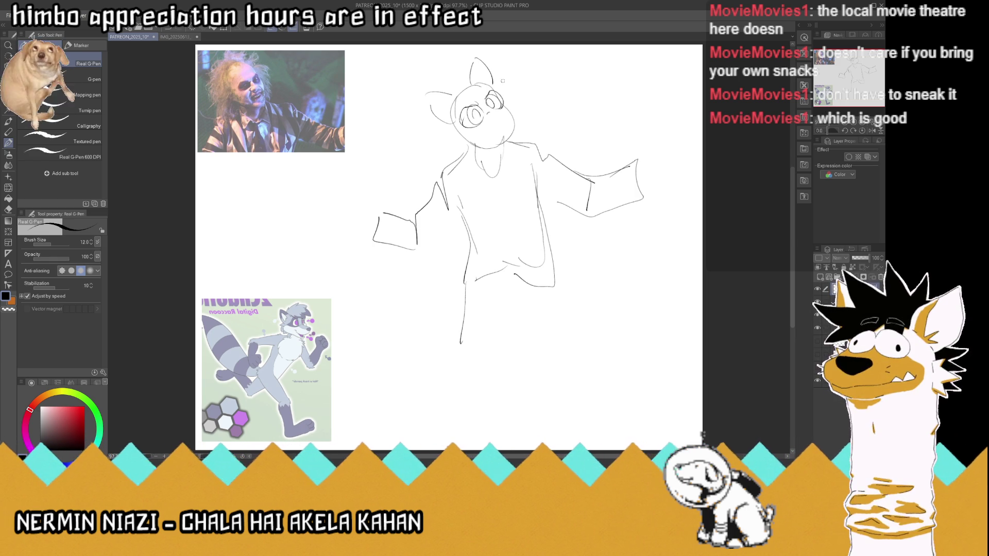
{"action": "mouse_move", "coordinate": [465, 104]}
{"action": "left_mouse_down"}
{"action": "mouse_move", "coordinate": [459, 111]}
{"action": "mouse_move", "coordinate": [494, 87]}
{"action": "left_mouse_up"}
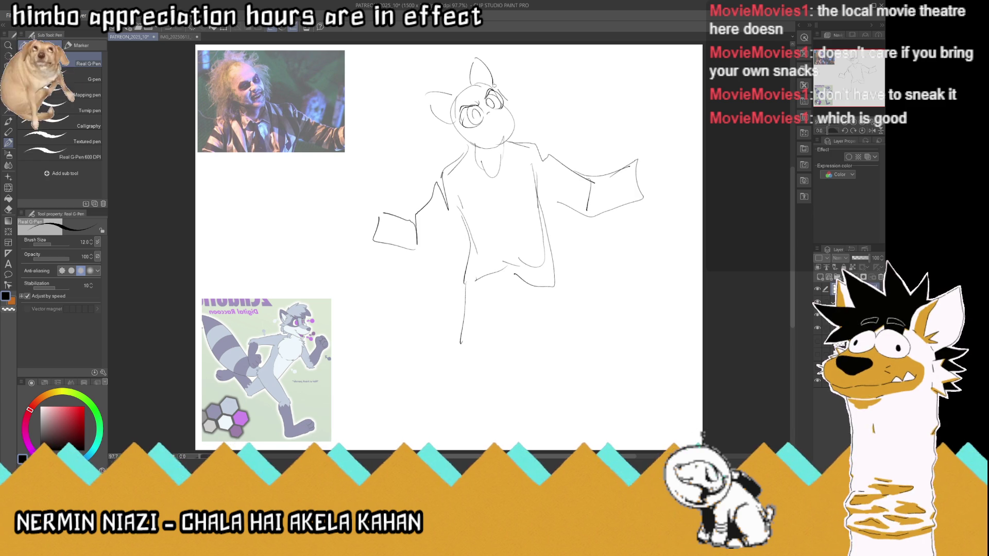
{"action": "mouse_move", "coordinate": [426, 98]}
{"action": "left_mouse_down"}
{"action": "mouse_move", "coordinate": [438, 120]}
{"action": "mouse_move", "coordinate": [448, 105]}
{"action": "left_mouse_up"}
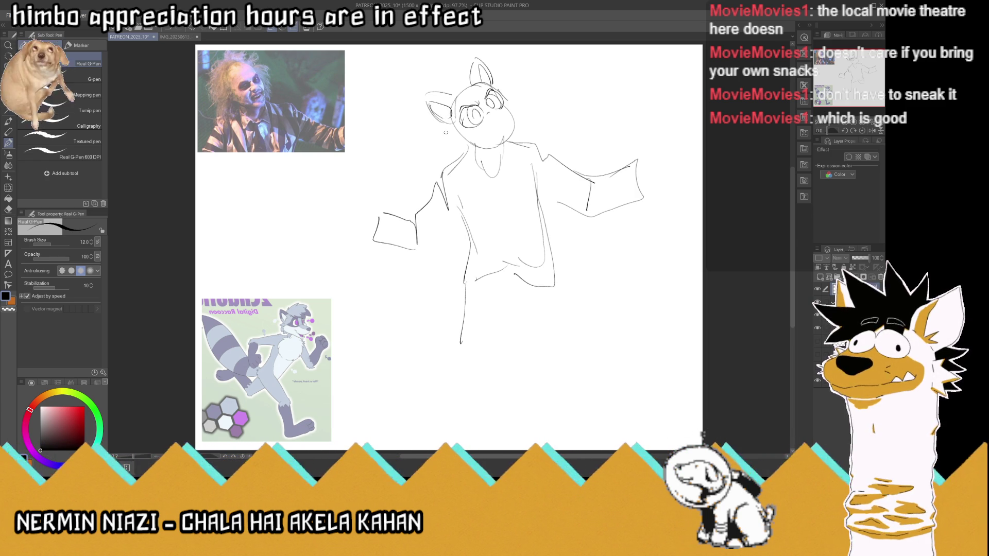
{"action": "left_click_drag", "start_coordinate": [446, 137], "coordinate": [463, 143]}
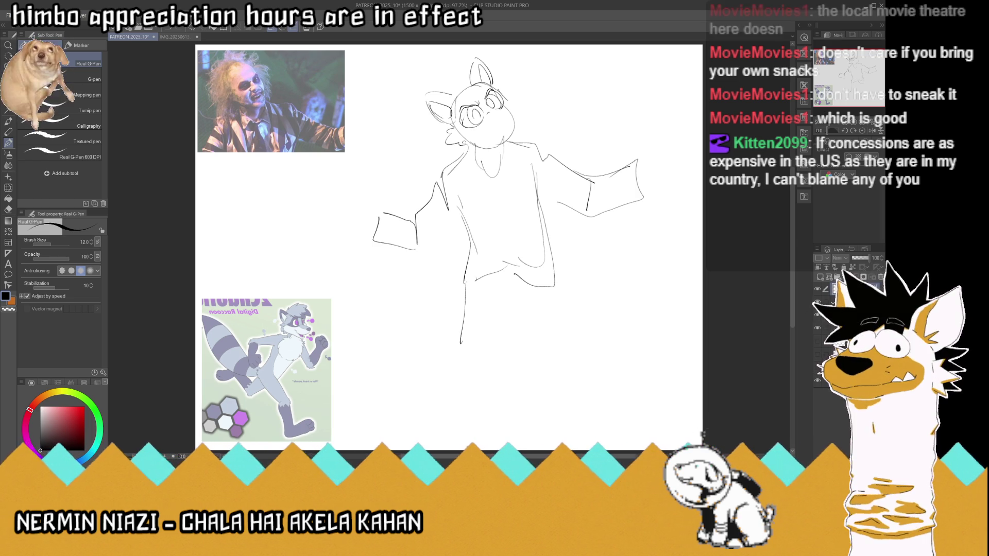
Remove the lower leg stroke, save, erase the torso's hem line and add a short torso mark
{"action": "key", "text": "ctrl+z"}
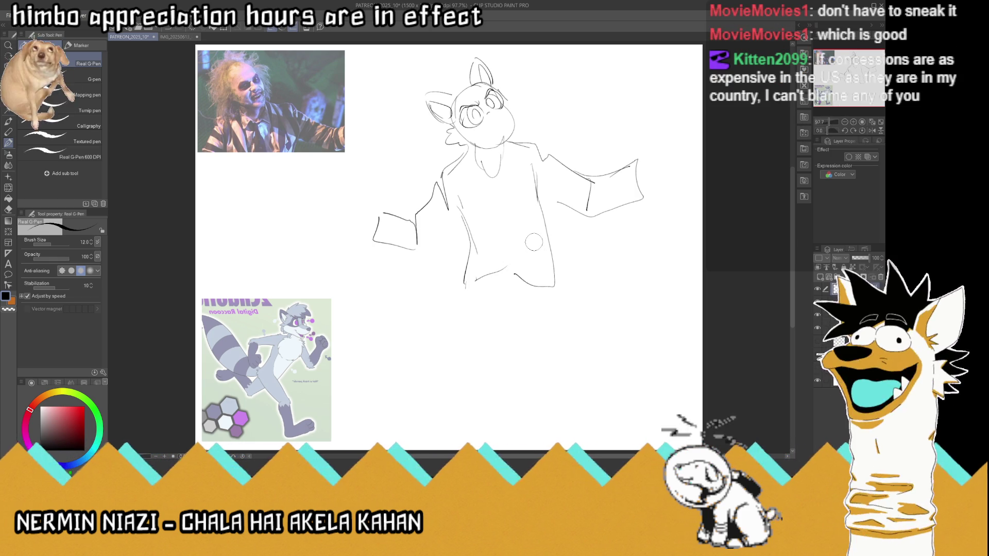
{"action": "key", "text": "ctrl+s"}
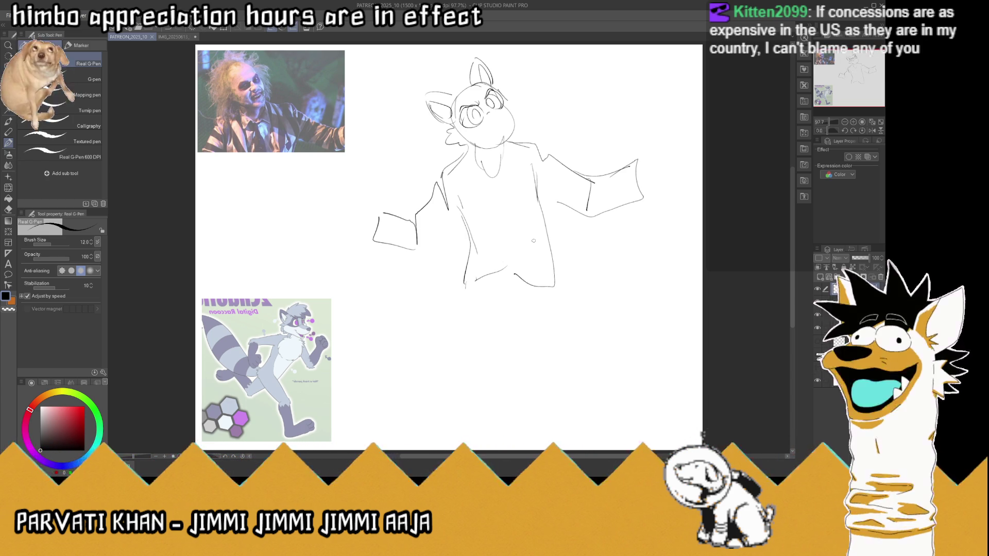
{"action": "left_click_drag", "start_coordinate": [466, 282], "coordinate": [507, 265]}
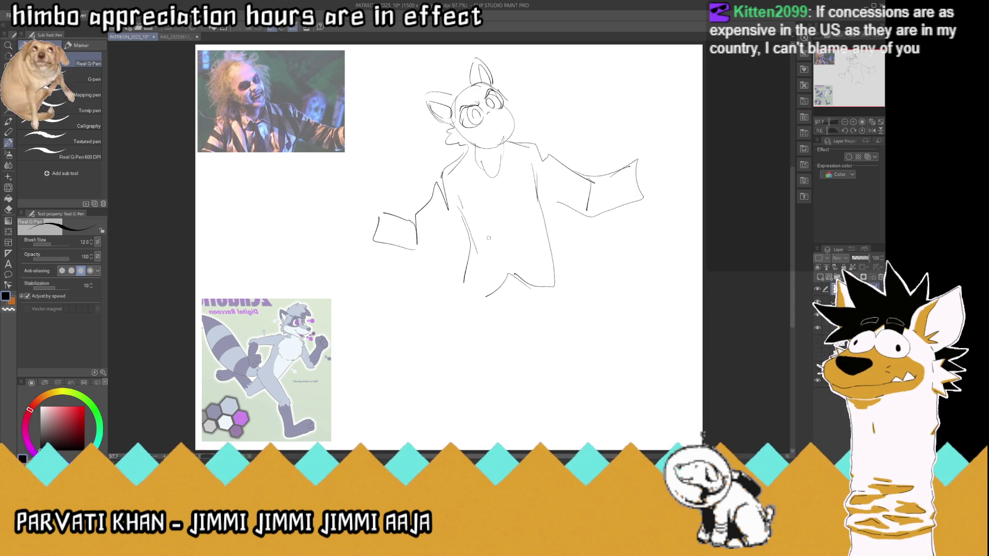
{"action": "left_click_drag", "start_coordinate": [498, 248], "coordinate": [492, 218]}
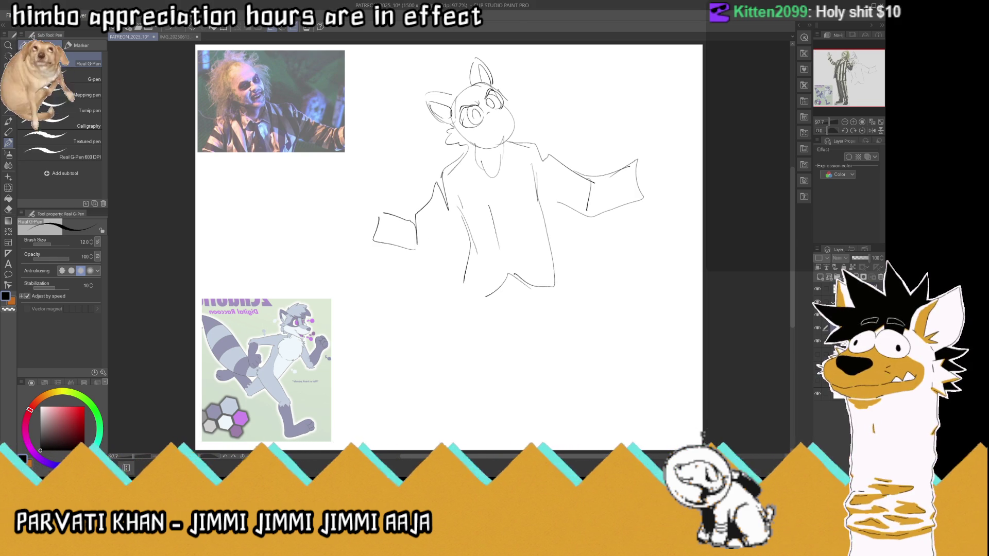
Paste the full-body Beetlejuice photo, scaled to 43% and mirrored horizontally
{"action": "key", "text": "ctrl+v"}
{"action": "key", "text": "ctrl+t"}
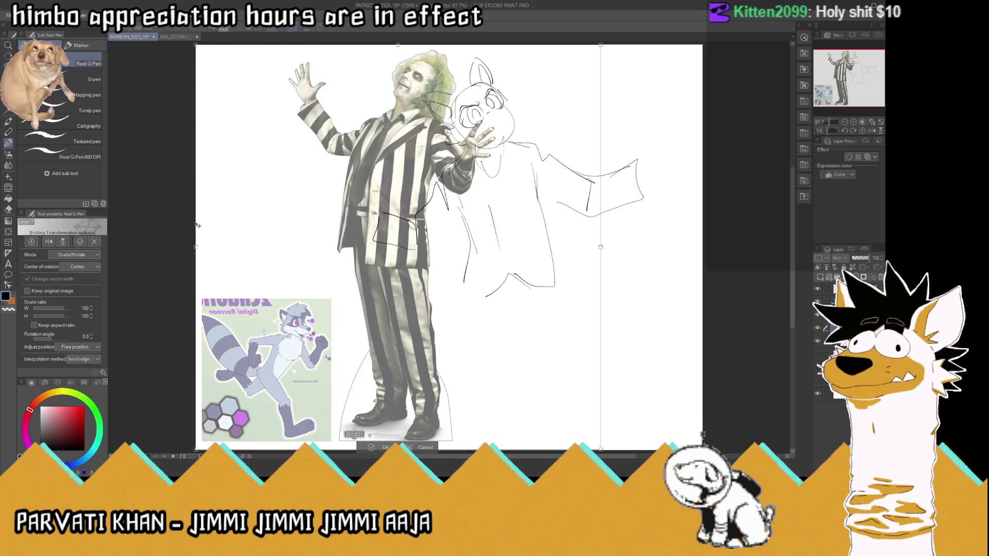
{"action": "mouse_move", "coordinate": [577, 220]}
{"action": "left_mouse_down"}
{"action": "mouse_move", "coordinate": [598, 338]}
{"action": "mouse_move", "coordinate": [427, 371]}
{"action": "left_mouse_up"}
{"action": "key", "text": "Return"}
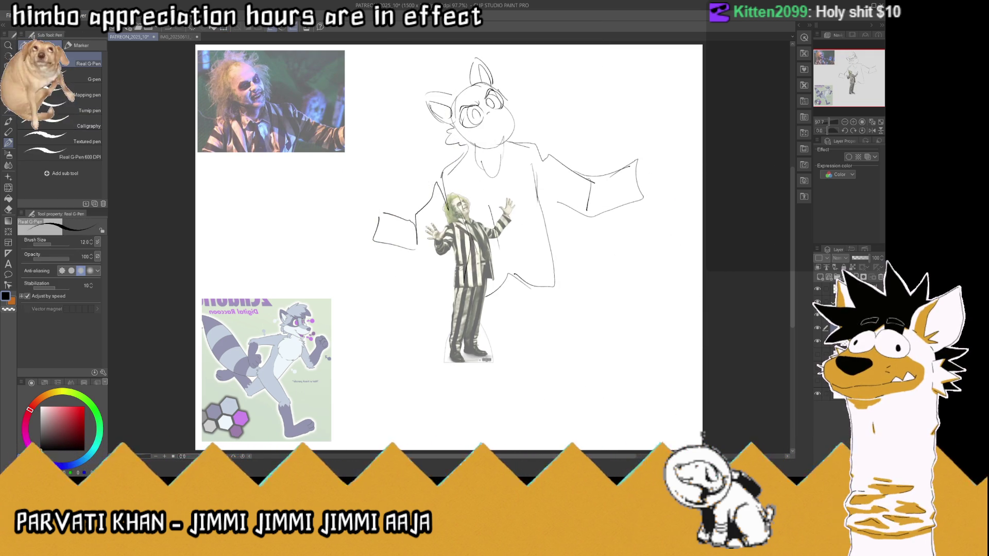
Draw rectangle selections over the left and right regions of the canvas
{"action": "key", "text": "m"}
{"action": "left_click_drag", "start_coordinate": [268, 118], "coordinate": [423, 414]}
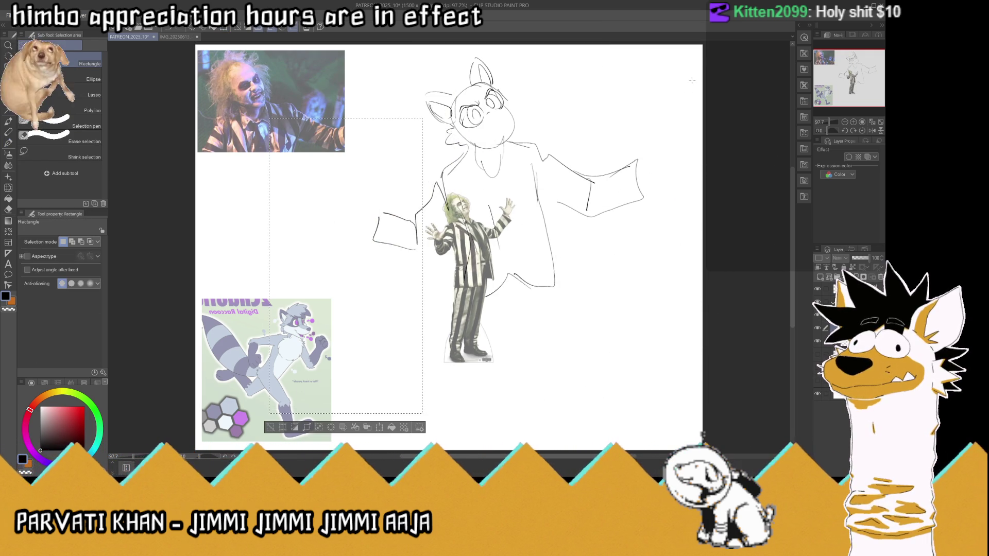
{"action": "left_click_drag", "start_coordinate": [715, 57], "coordinate": [513, 434]}
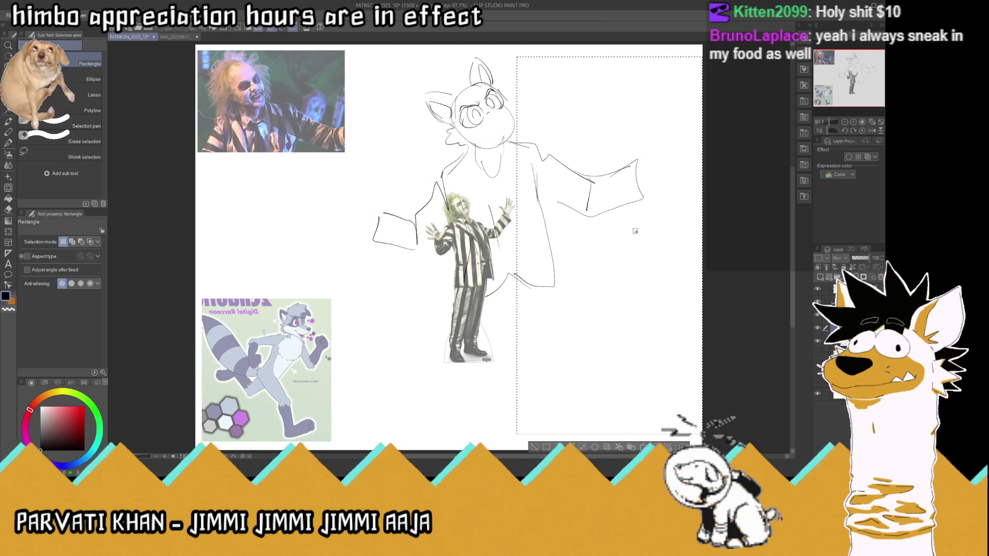
Deselect, scale the Beetlejuice photo to 81%, move it left under the top reference, and save
{"action": "key", "text": "ctrl+d"}
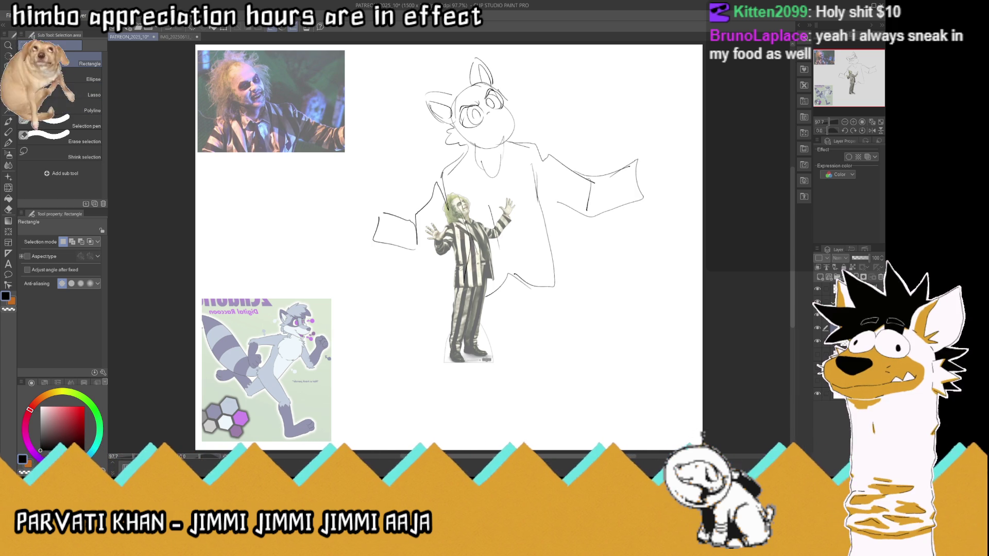
{"action": "key", "text": "ctrl+t"}
{"action": "left_click_drag", "start_coordinate": [516, 366], "coordinate": [499, 333]}
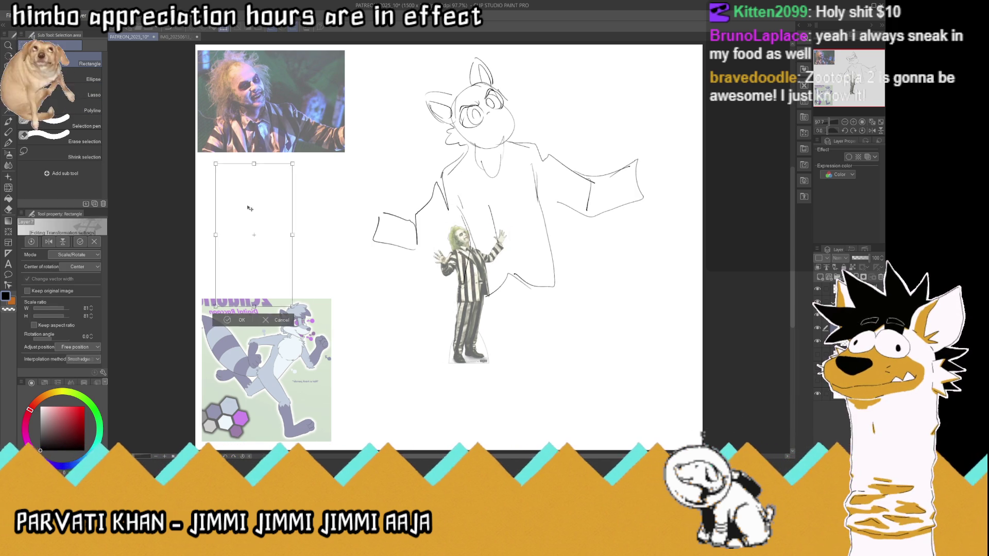
{"action": "left_click_drag", "start_coordinate": [455, 236], "coordinate": [222, 200]}
{"action": "key", "text": "Return"}
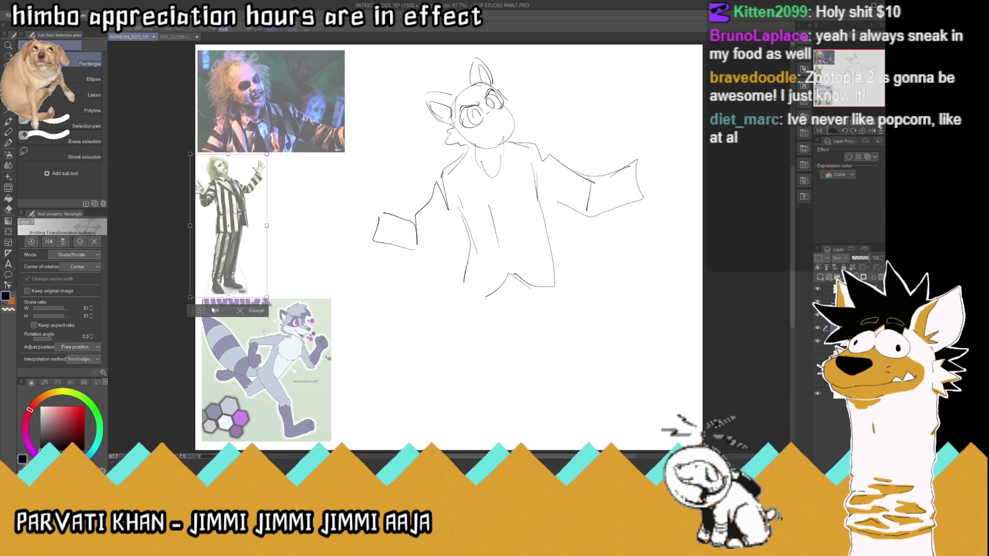
{"action": "key", "text": "ctrl+s"}
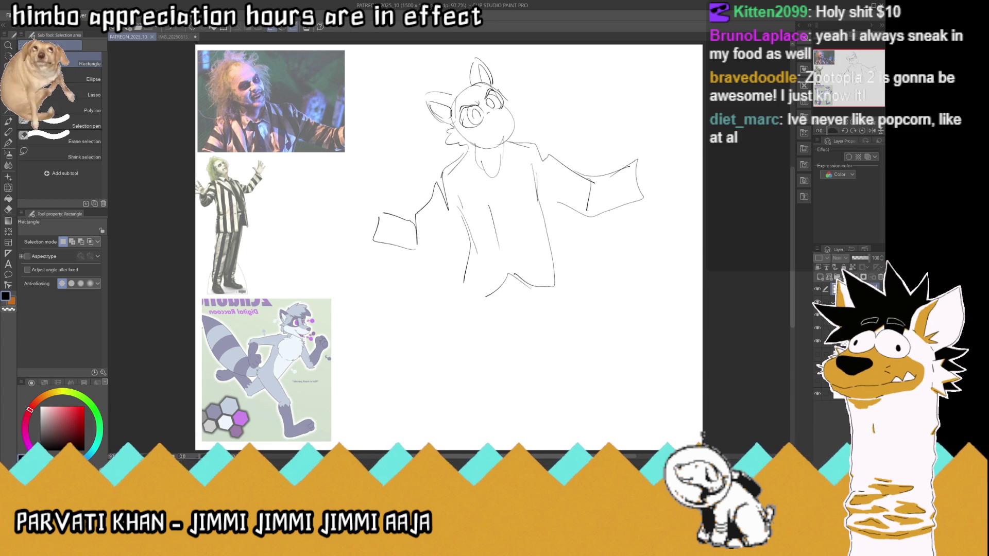
{"action": "left_click", "coordinate": [9, 143]}
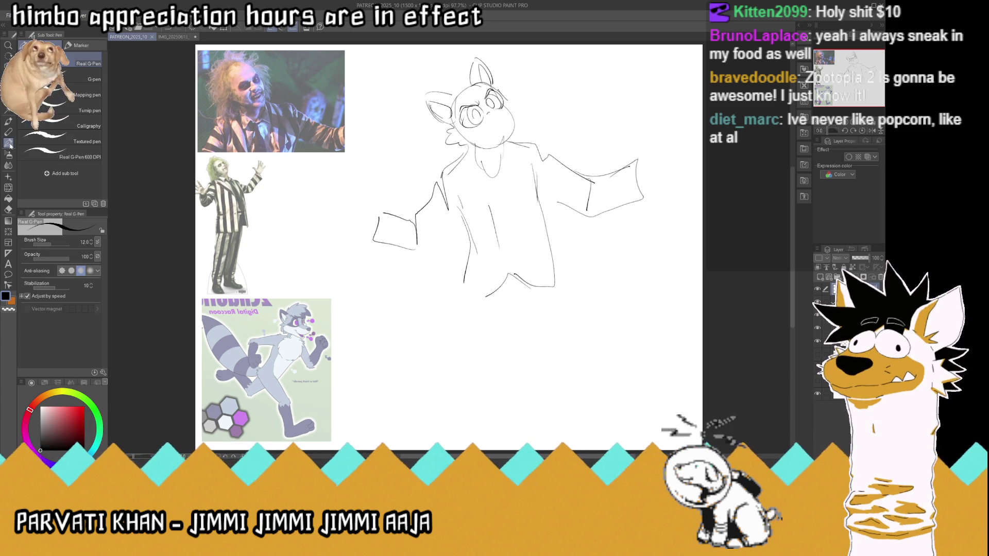
Undo the rough body strokes and redraw the jacket front, body line, collar and lapels
{"action": "key", "text": "ctrl+z"}
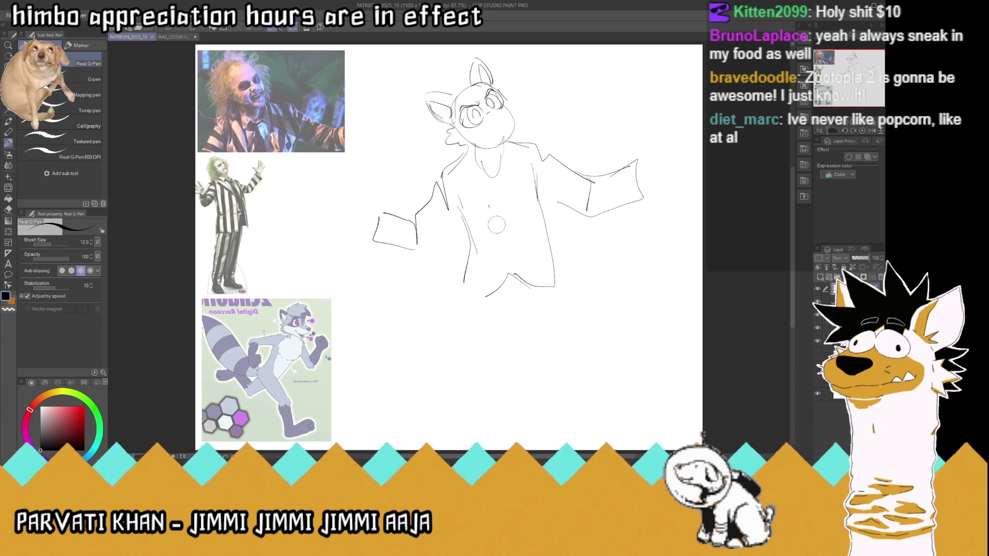
{"action": "key", "text": "ctrl+z"}
{"action": "key", "text": "ctrl+z"}
{"action": "key", "text": "ctrl+z"}
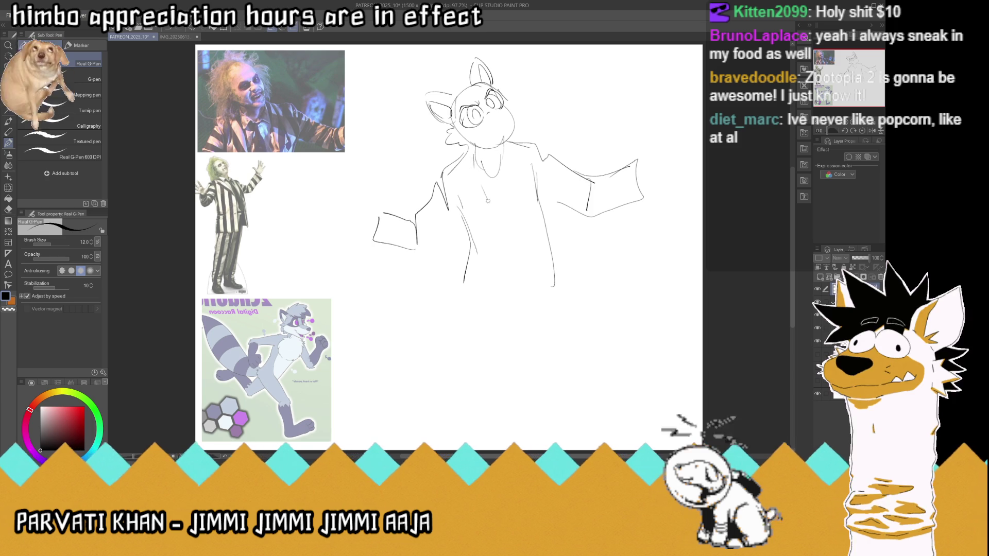
{"action": "mouse_move", "coordinate": [477, 174]}
{"action": "left_mouse_down"}
{"action": "mouse_move", "coordinate": [492, 212]}
{"action": "mouse_move", "coordinate": [480, 288]}
{"action": "left_mouse_up"}
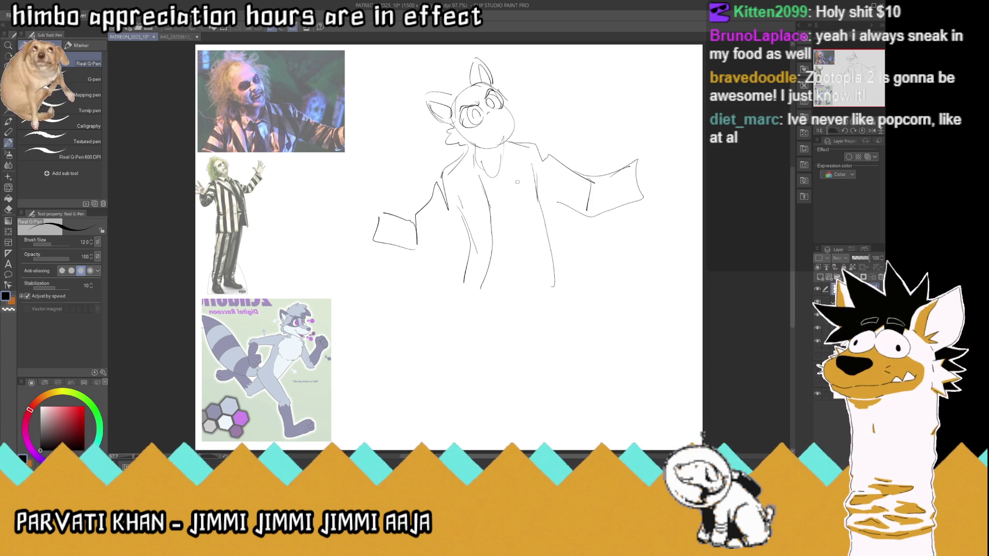
{"action": "mouse_move", "coordinate": [503, 155]}
{"action": "left_mouse_down"}
{"action": "mouse_move", "coordinate": [510, 216]}
{"action": "mouse_move", "coordinate": [540, 275]}
{"action": "left_mouse_up"}
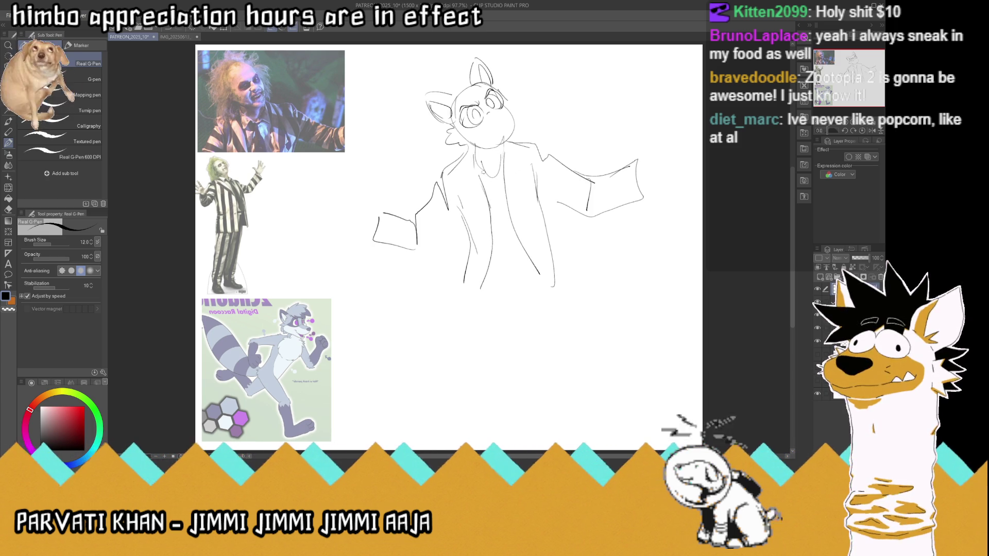
{"action": "mouse_move", "coordinate": [487, 165]}
{"action": "left_mouse_down"}
{"action": "mouse_move", "coordinate": [482, 188]}
{"action": "mouse_move", "coordinate": [470, 149]}
{"action": "mouse_move", "coordinate": [494, 164]}
{"action": "mouse_move", "coordinate": [487, 179]}
{"action": "mouse_move", "coordinate": [499, 178]}
{"action": "left_mouse_up"}
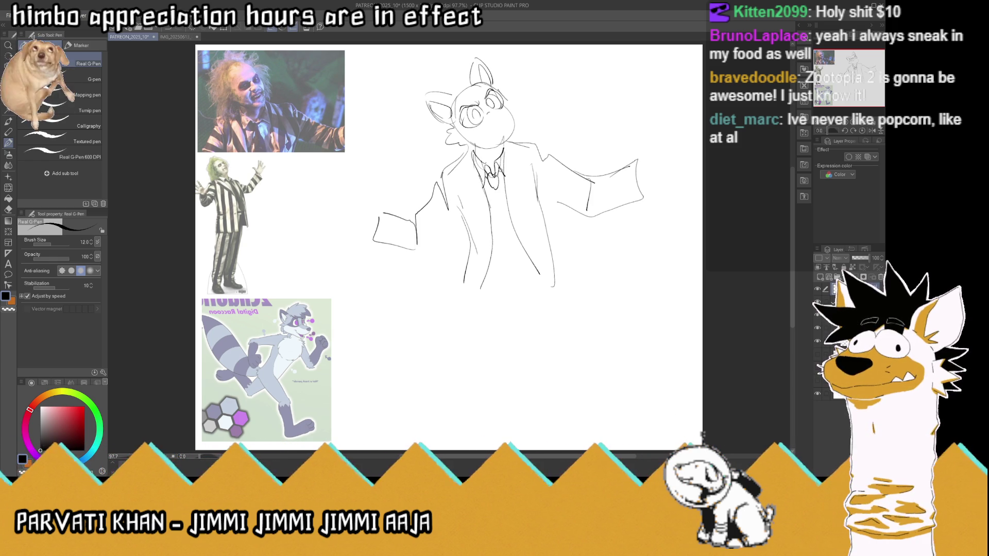
Add the shirt front and tie, both jacket sides with hem, and a first leg line
{"action": "left_click_drag", "start_coordinate": [497, 194], "coordinate": [510, 265]}
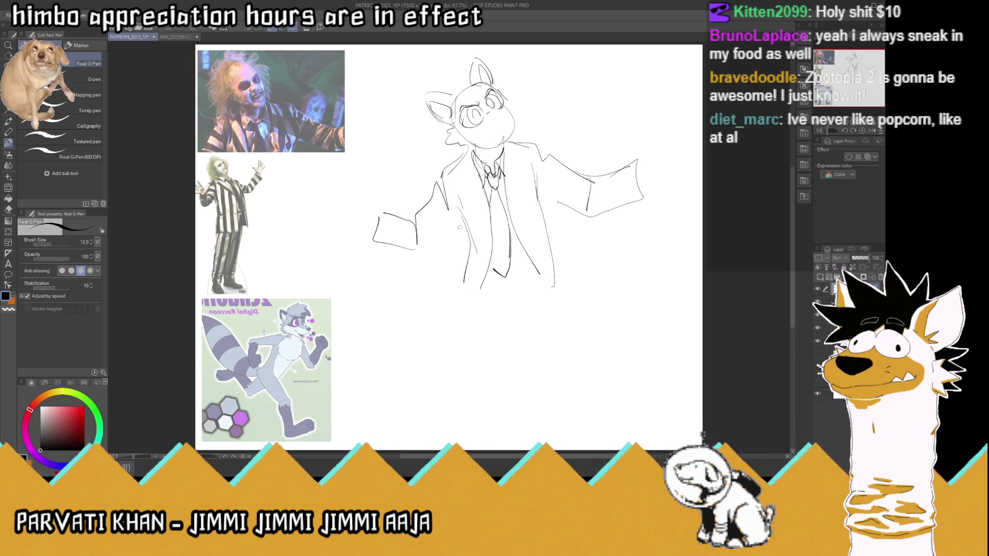
{"action": "mouse_move", "coordinate": [457, 229]}
{"action": "left_mouse_down"}
{"action": "mouse_move", "coordinate": [469, 250]}
{"action": "mouse_move", "coordinate": [452, 278]}
{"action": "mouse_move", "coordinate": [475, 304]}
{"action": "left_mouse_up"}
{"action": "mouse_move", "coordinate": [538, 196]}
{"action": "left_mouse_down"}
{"action": "mouse_move", "coordinate": [568, 263]}
{"action": "mouse_move", "coordinate": [546, 285]}
{"action": "mouse_move", "coordinate": [527, 268]}
{"action": "left_mouse_up"}
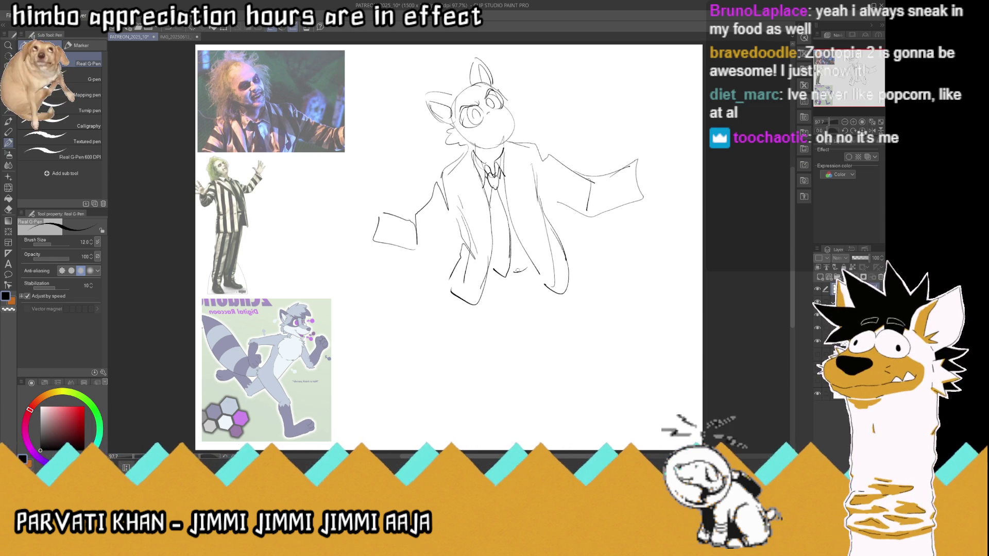
{"action": "left_click_drag", "start_coordinate": [464, 283], "coordinate": [462, 357]}
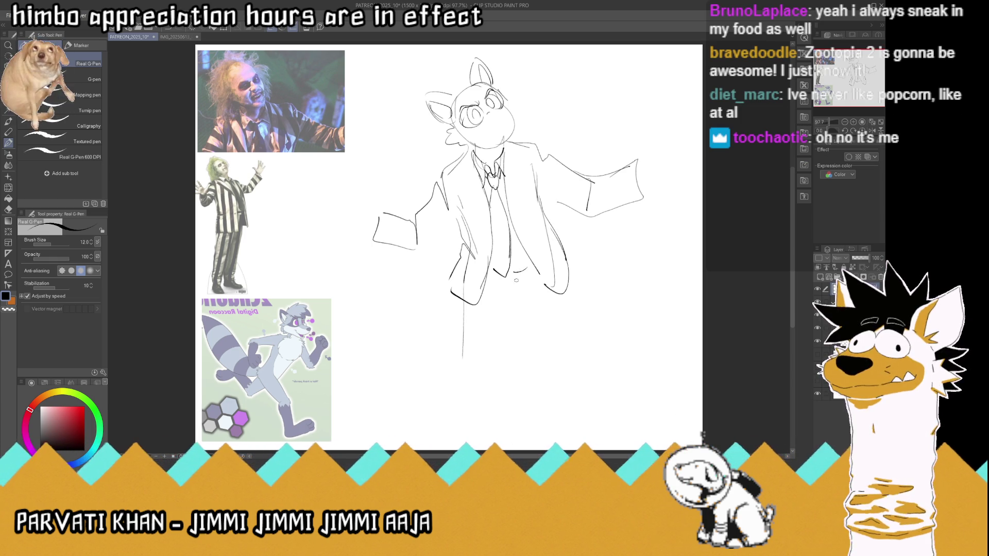
Sketch both trouser legs with knees, feet and a coat tail, then undo the boxy left hand
{"action": "left_click_drag", "start_coordinate": [515, 300], "coordinate": [502, 343]}
{"action": "left_click_drag", "start_coordinate": [462, 308], "coordinate": [456, 365]}
{"action": "mouse_move", "coordinate": [508, 322]}
{"action": "left_mouse_down"}
{"action": "mouse_move", "coordinate": [494, 359]}
{"action": "mouse_move", "coordinate": [456, 369]}
{"action": "left_mouse_up"}
{"action": "mouse_move", "coordinate": [514, 303]}
{"action": "left_mouse_down"}
{"action": "mouse_move", "coordinate": [510, 312]}
{"action": "mouse_move", "coordinate": [549, 344]}
{"action": "left_mouse_up"}
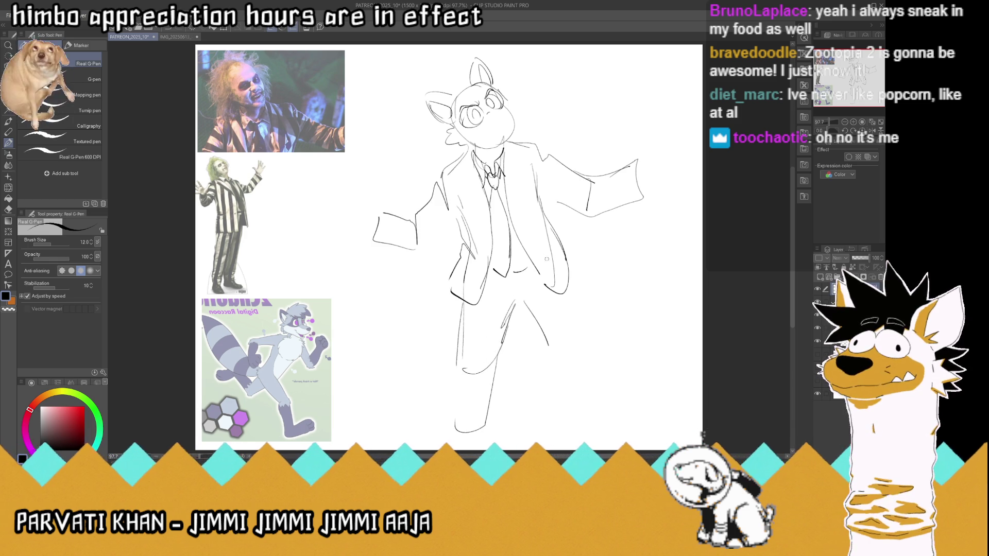
{"action": "left_click_drag", "start_coordinate": [573, 305], "coordinate": [584, 351]}
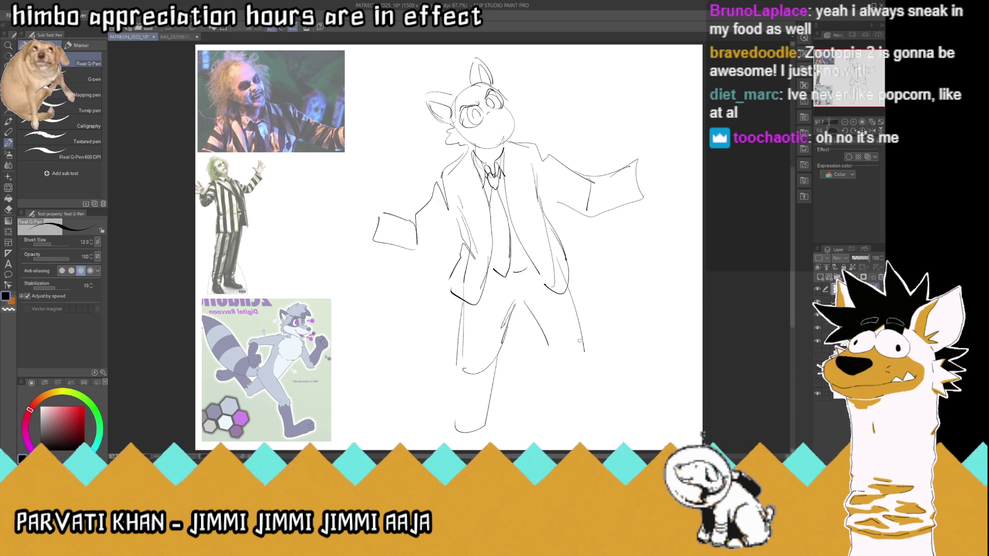
{"action": "mouse_move", "coordinate": [526, 312]}
{"action": "left_mouse_down"}
{"action": "mouse_move", "coordinate": [553, 361]}
{"action": "mouse_move", "coordinate": [562, 420]}
{"action": "mouse_move", "coordinate": [595, 424]}
{"action": "left_mouse_up"}
{"action": "left_click_drag", "start_coordinate": [568, 290], "coordinate": [597, 428]}
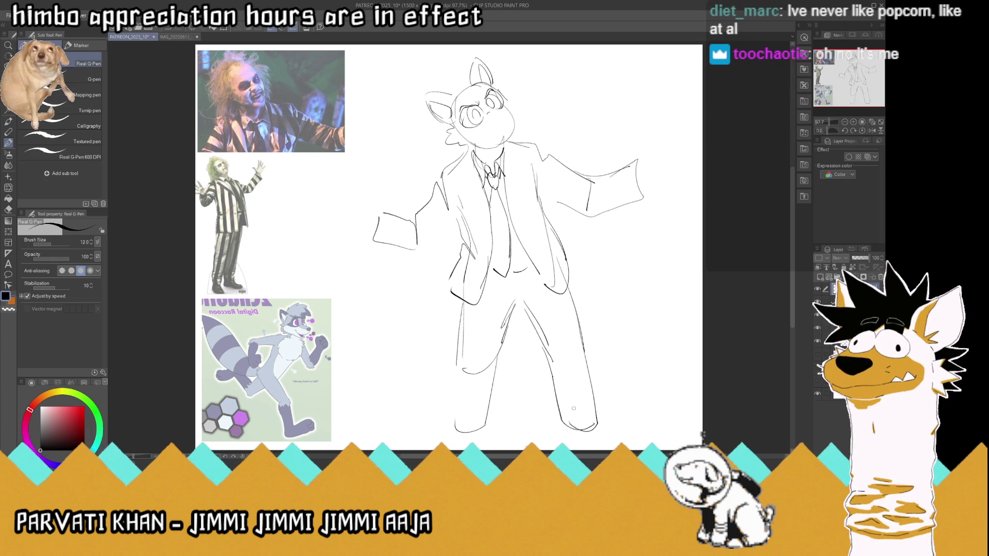
{"action": "key", "text": "ctrl+z"}
{"action": "key", "text": "ctrl+z"}
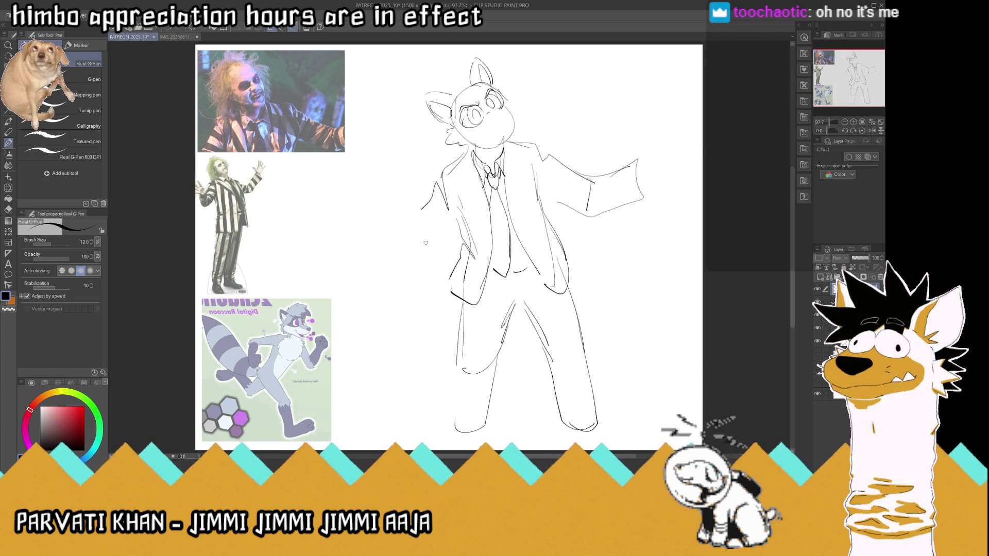
Extend the left sleeve further out, redraw its cuff, and rough in a raised hand with thumb
{"action": "key", "text": "ctrl+z"}
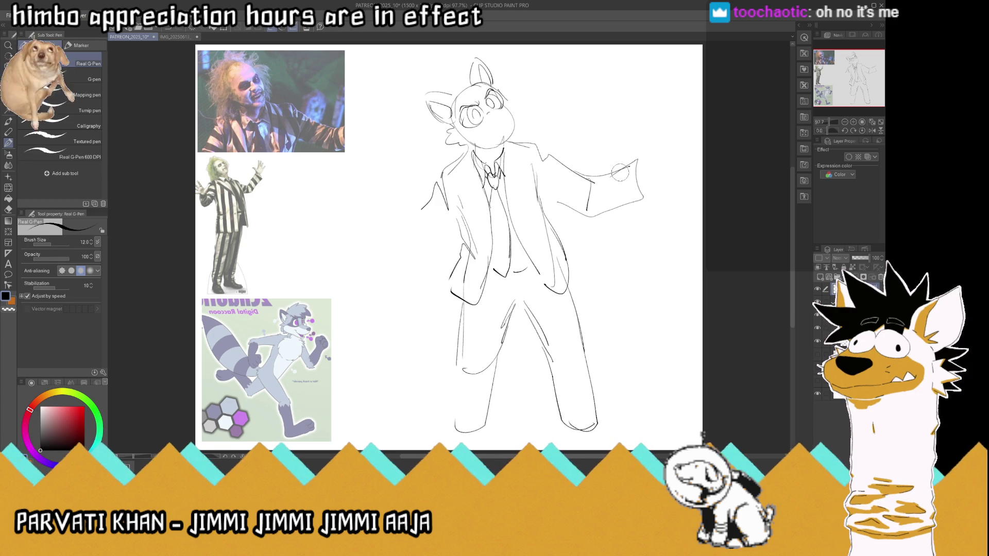
{"action": "mouse_move", "coordinate": [431, 199]}
{"action": "left_mouse_down"}
{"action": "mouse_move", "coordinate": [397, 234]}
{"action": "mouse_move", "coordinate": [407, 273]}
{"action": "mouse_move", "coordinate": [367, 265]}
{"action": "left_mouse_up"}
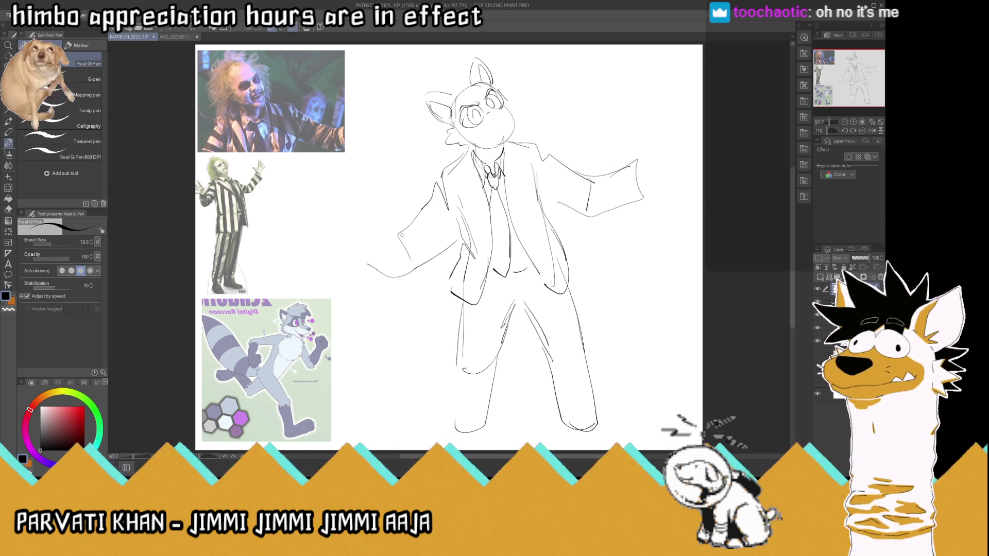
{"action": "left_click_drag", "start_coordinate": [399, 234], "coordinate": [389, 226]}
{"action": "key", "text": "ctrl+z"}
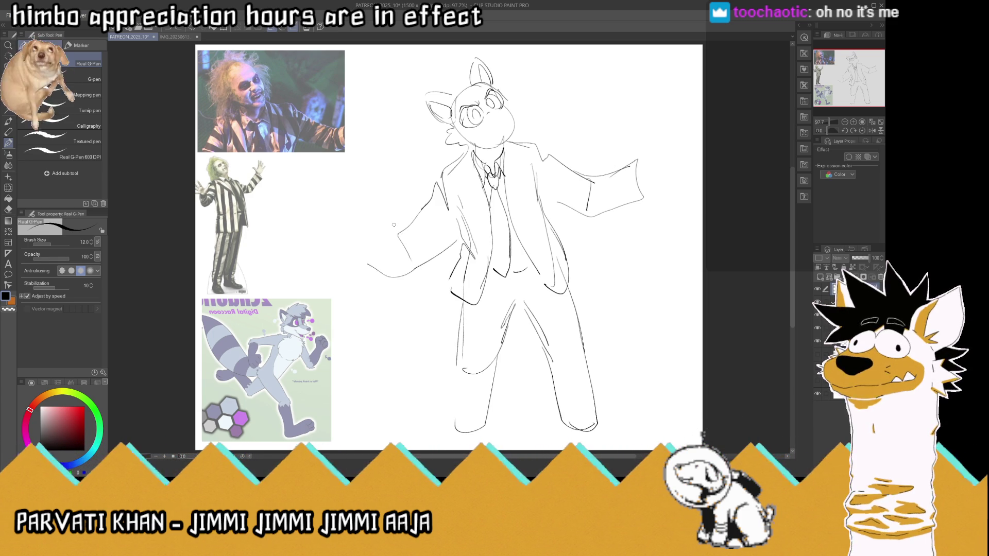
{"action": "key", "text": "ctrl+z"}
{"action": "key", "text": "ctrl+z"}
{"action": "mouse_move", "coordinate": [456, 241]}
{"action": "left_mouse_down"}
{"action": "mouse_move", "coordinate": [412, 269]}
{"action": "mouse_move", "coordinate": [411, 232]}
{"action": "mouse_move", "coordinate": [391, 218]}
{"action": "mouse_move", "coordinate": [368, 233]}
{"action": "left_mouse_up"}
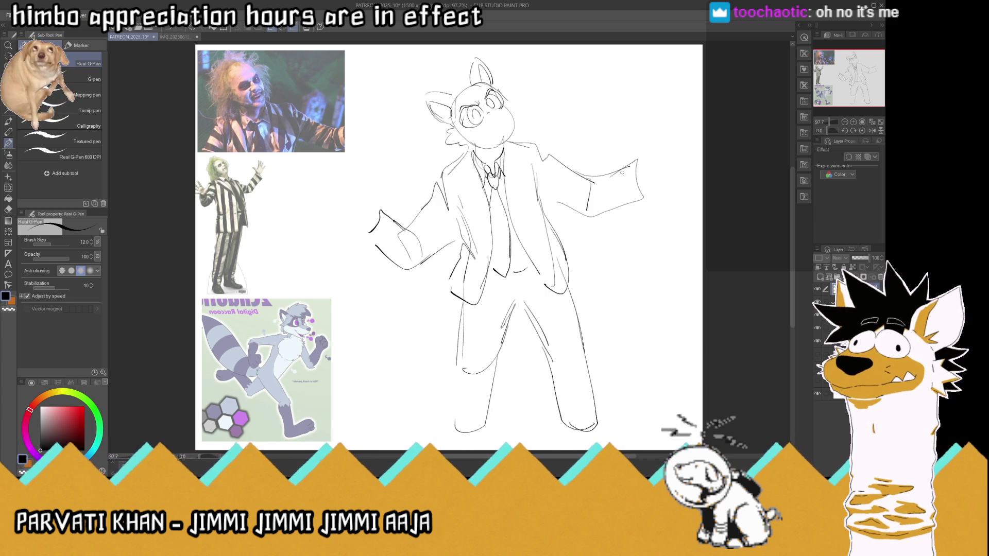
{"action": "key", "text": "ctrl+z"}
{"action": "key", "text": "ctrl+z"}
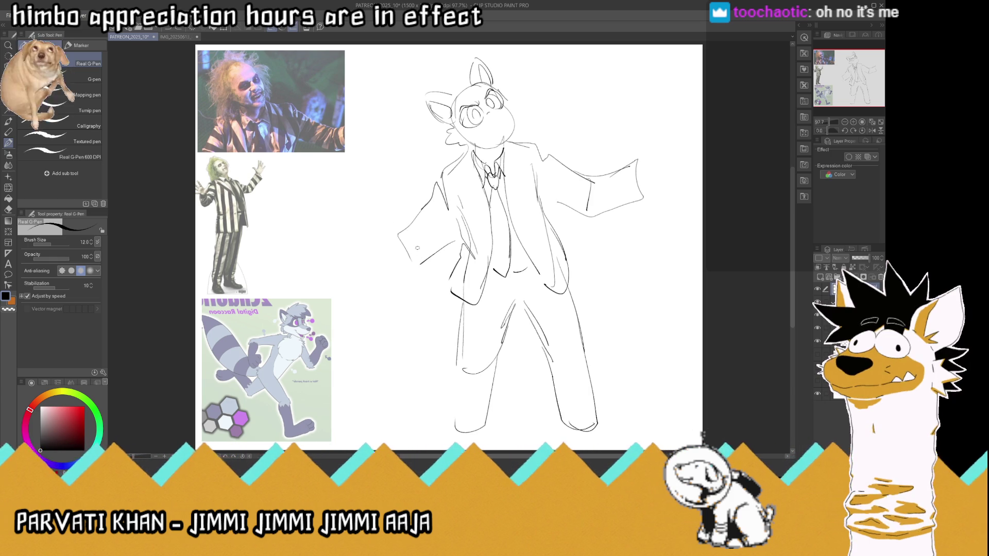
{"action": "left_click_drag", "start_coordinate": [375, 255], "coordinate": [414, 267]}
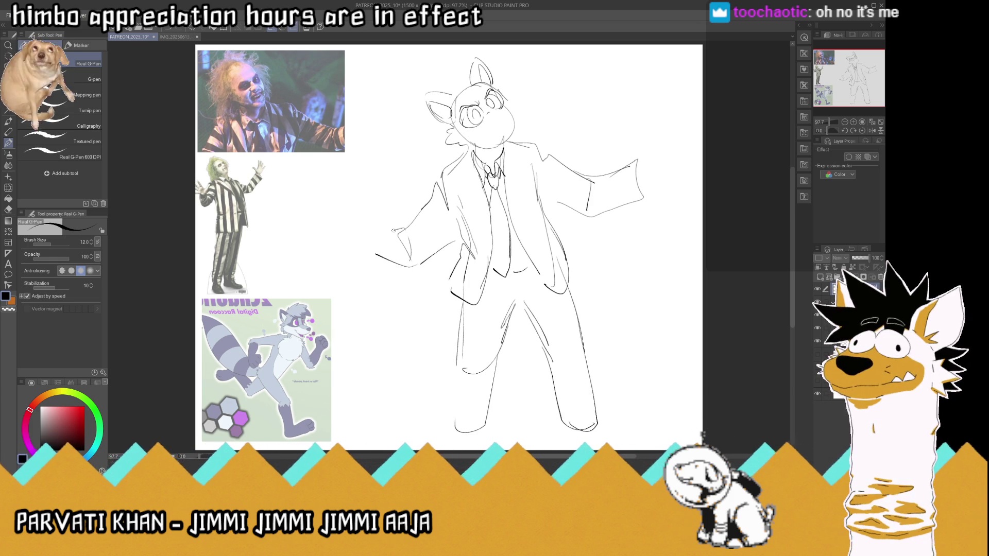
{"action": "mouse_move", "coordinate": [412, 267]}
{"action": "left_mouse_down"}
{"action": "mouse_move", "coordinate": [367, 256]}
{"action": "mouse_move", "coordinate": [351, 219]}
{"action": "left_mouse_up"}
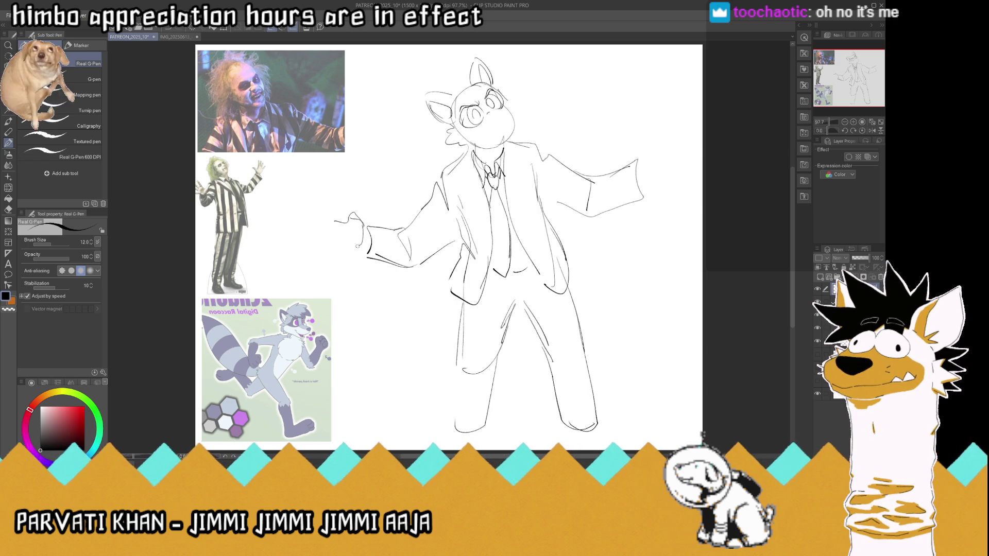
{"action": "mouse_move", "coordinate": [345, 208]}
{"action": "left_mouse_down"}
{"action": "mouse_move", "coordinate": [353, 213]}
{"action": "mouse_move", "coordinate": [331, 243]}
{"action": "left_mouse_up"}
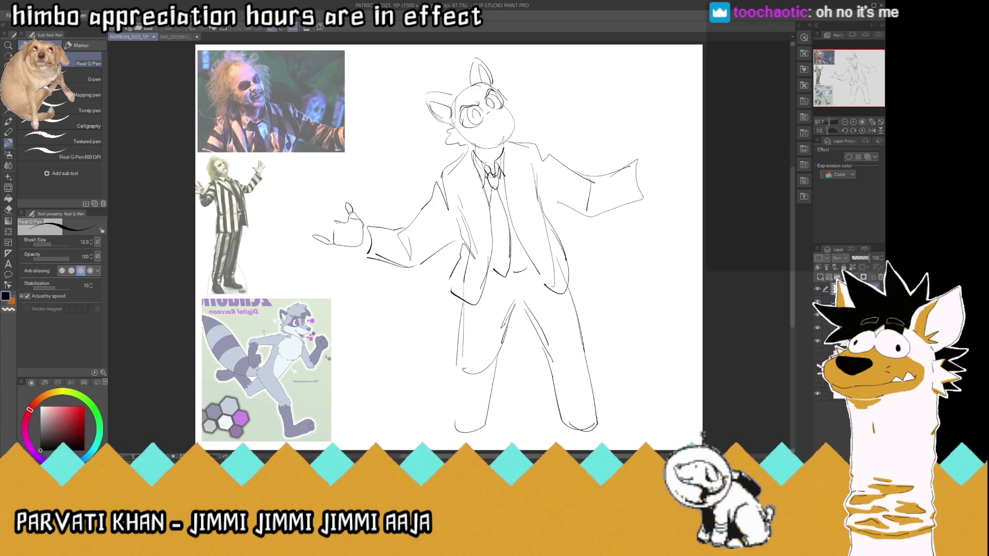
{"action": "key", "text": "ctrl+z"}
{"action": "key", "text": "ctrl+z"}
{"action": "scroll", "coordinate": [322, 266], "scroll_direction": "up", "scroll_amount": 1}
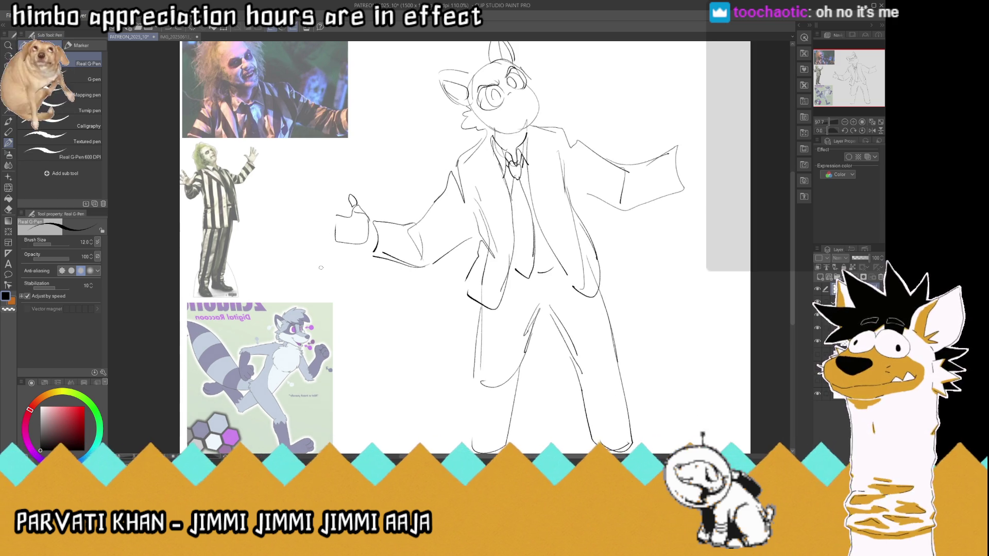
Redraw the left hand's thumb and fingers, save, and start fingers on the right hand
{"action": "left_click_drag", "start_coordinate": [345, 203], "coordinate": [358, 202]}
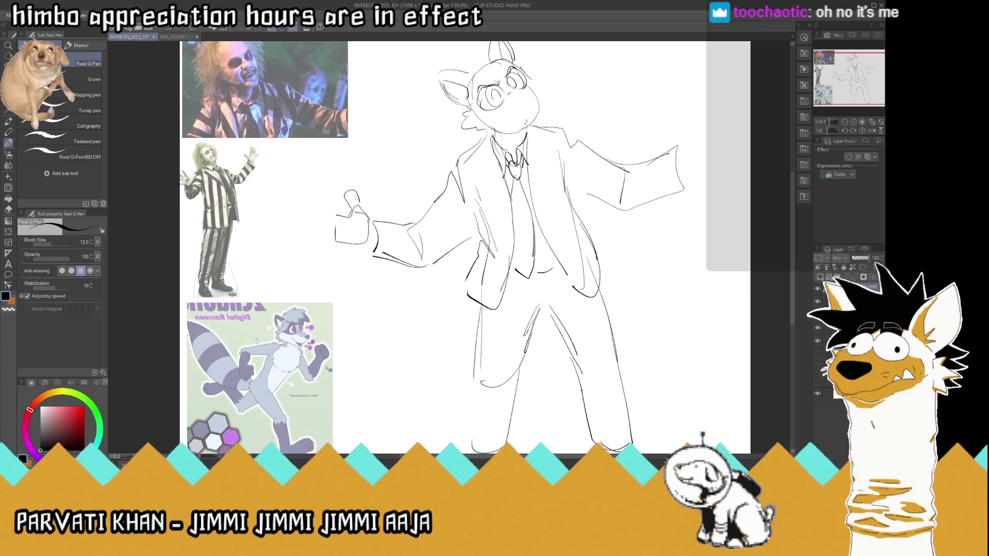
{"action": "key", "text": "ctrl+z"}
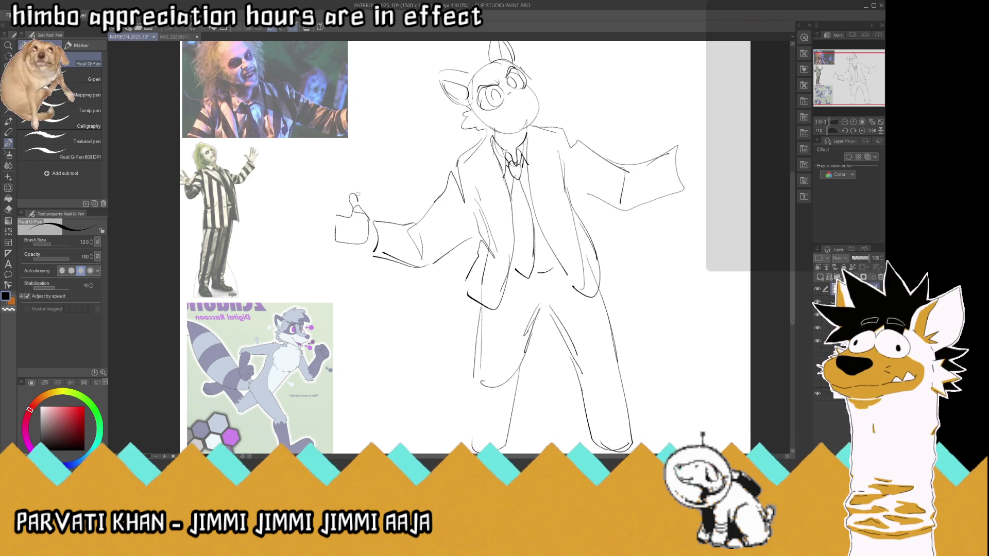
{"action": "key", "text": "ctrl+s"}
{"action": "mouse_move", "coordinate": [335, 216]}
{"action": "left_mouse_down"}
{"action": "mouse_move", "coordinate": [326, 207]}
{"action": "mouse_move", "coordinate": [334, 252]}
{"action": "left_mouse_up"}
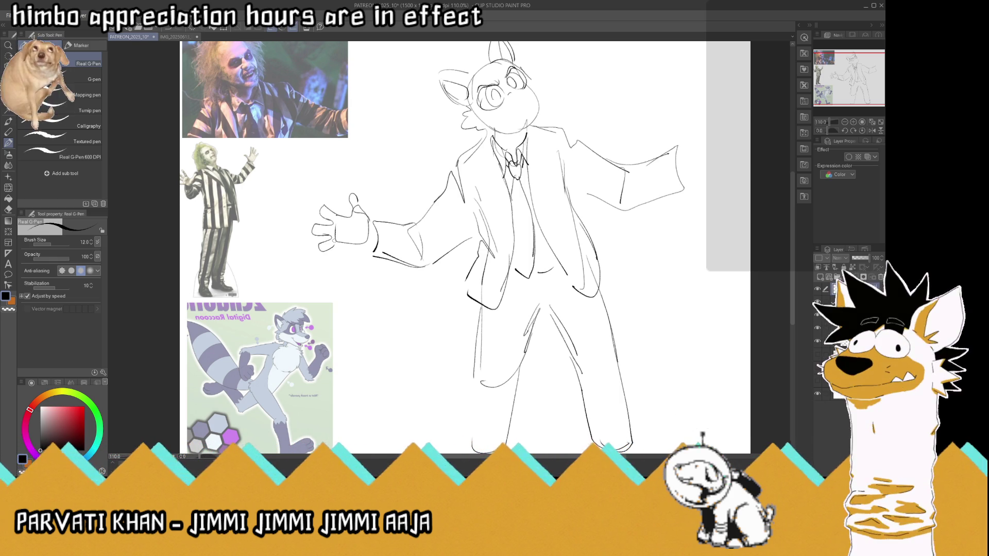
{"action": "scroll", "coordinate": [336, 261], "scroll_direction": "down", "scroll_amount": 2}
{"action": "scroll", "coordinate": [335, 261], "scroll_direction": "up", "scroll_amount": 1}
{"action": "mouse_move", "coordinate": [616, 170]}
{"action": "left_mouse_down"}
{"action": "mouse_move", "coordinate": [605, 189]}
{"action": "mouse_move", "coordinate": [620, 175]}
{"action": "mouse_move", "coordinate": [624, 198]}
{"action": "left_mouse_up"}
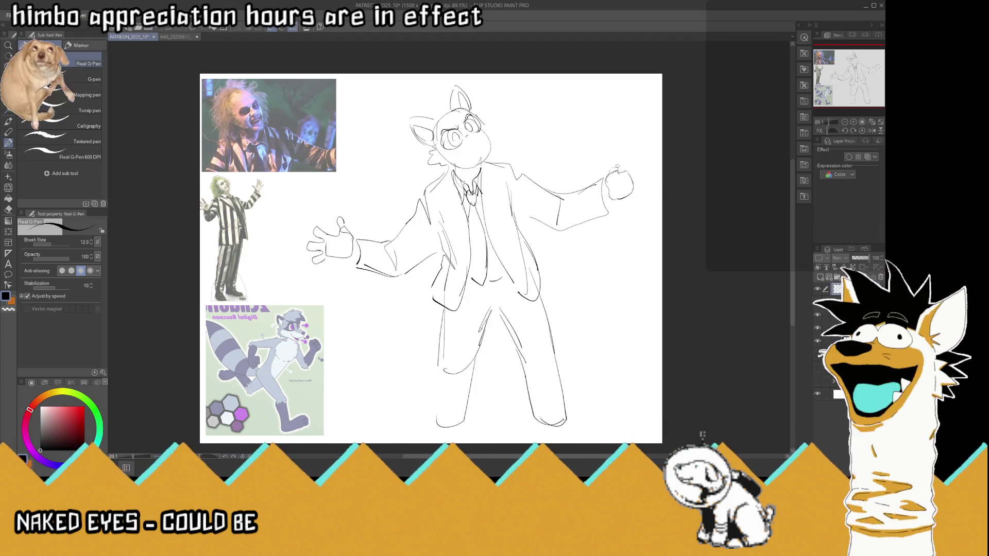
Add a thumb and another spread finger to the right hand's open palm
{"action": "left_click_drag", "start_coordinate": [612, 165], "coordinate": [620, 165]}
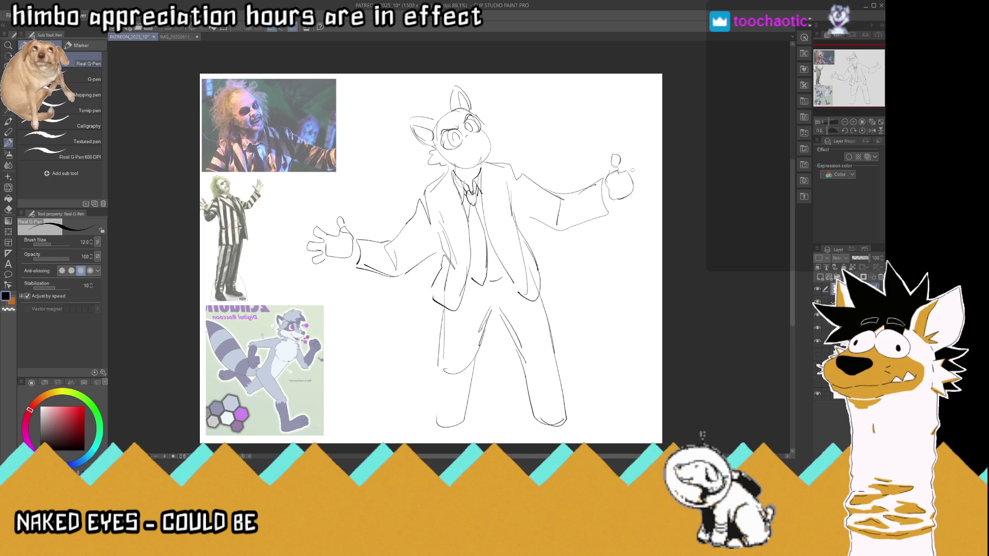
{"action": "left_click_drag", "start_coordinate": [631, 165], "coordinate": [639, 161]}
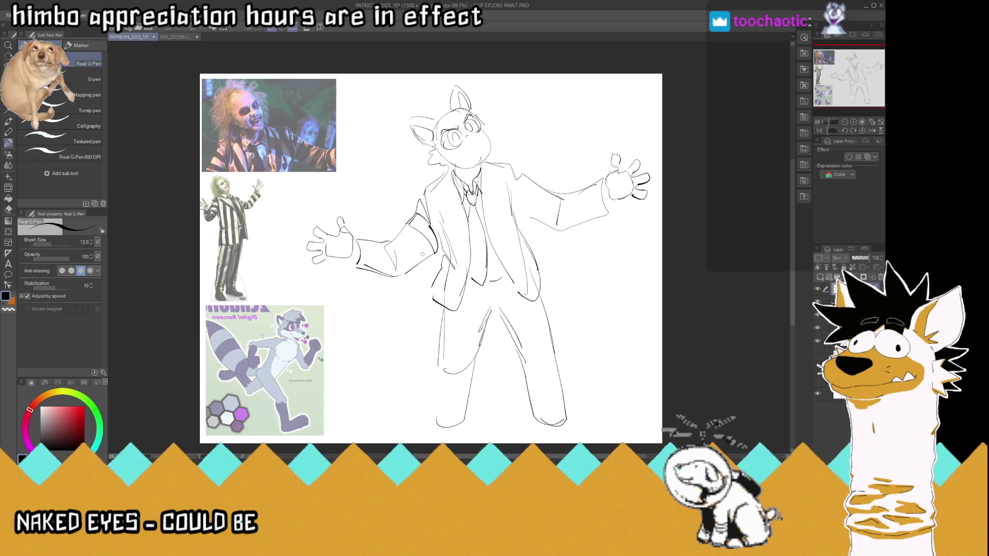
Add more pinstripes to the left sleeve, then draw and redraw bold stripes on the right sleeve
{"action": "mouse_move", "coordinate": [393, 238]}
{"action": "left_mouse_down"}
{"action": "mouse_move", "coordinate": [418, 271]}
{"action": "mouse_move", "coordinate": [391, 259]}
{"action": "mouse_move", "coordinate": [404, 277]}
{"action": "left_mouse_up"}
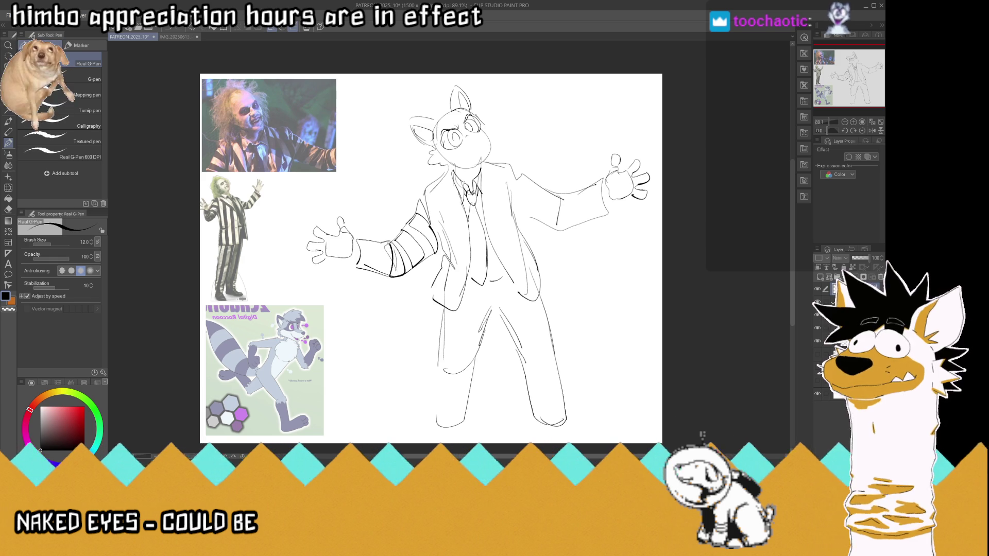
{"action": "left_click_drag", "start_coordinate": [384, 242], "coordinate": [371, 273]}
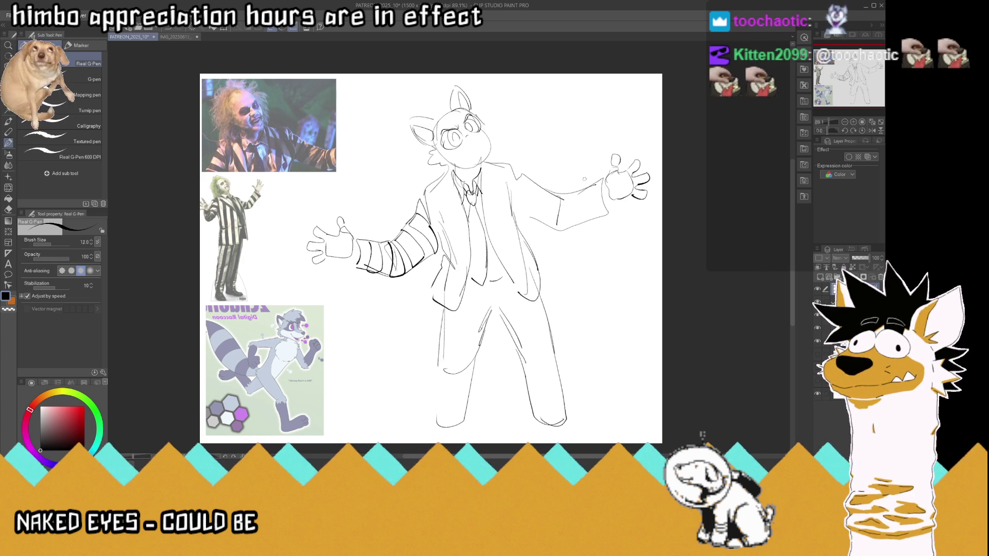
{"action": "mouse_move", "coordinate": [592, 183]}
{"action": "left_mouse_down"}
{"action": "mouse_move", "coordinate": [595, 208]}
{"action": "mouse_move", "coordinate": [571, 228]}
{"action": "left_mouse_up"}
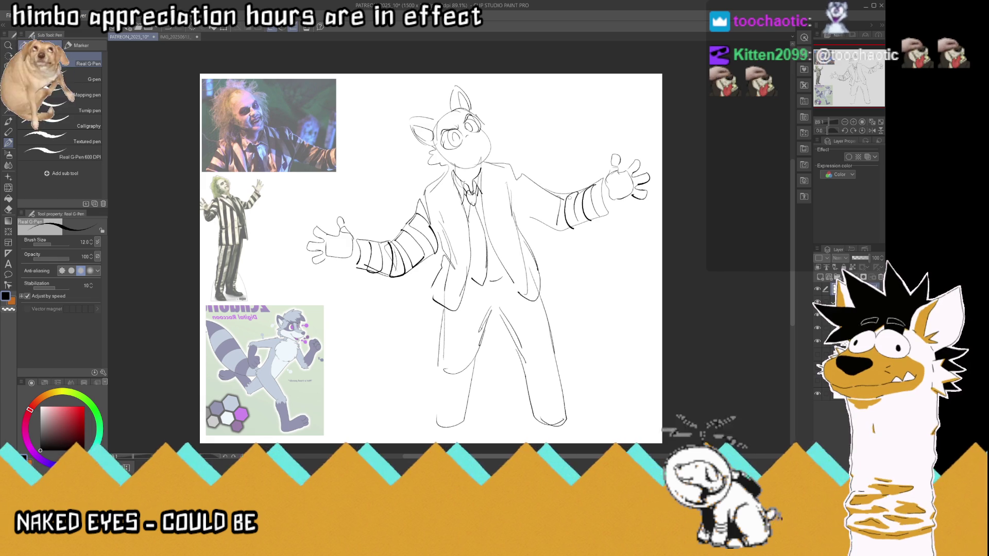
{"action": "key", "text": "ctrl+z"}
{"action": "key", "text": "ctrl+z"}
{"action": "key", "text": "ctrl+z"}
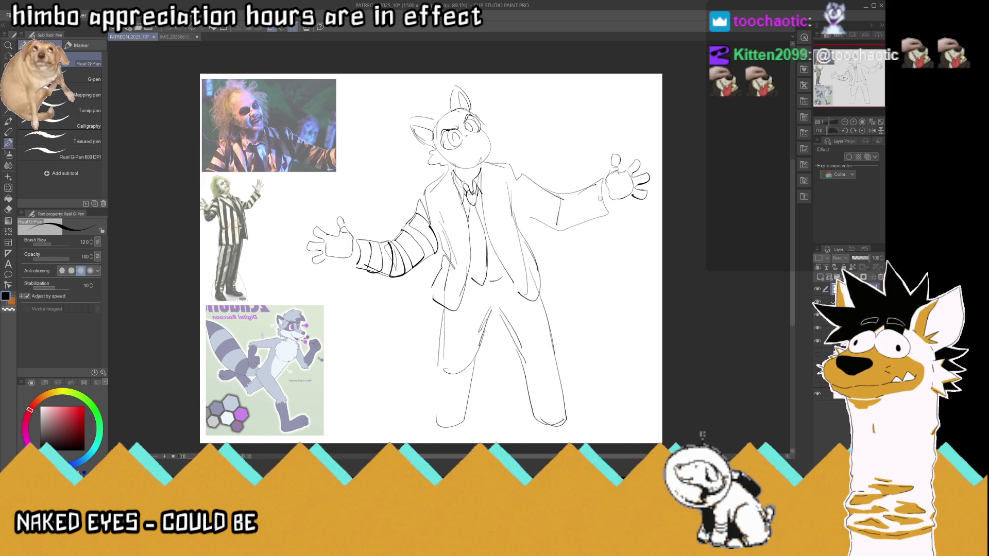
{"action": "mouse_move", "coordinate": [593, 186]}
{"action": "left_mouse_down"}
{"action": "mouse_move", "coordinate": [589, 216]}
{"action": "mouse_move", "coordinate": [560, 207]}
{"action": "mouse_move", "coordinate": [565, 229]}
{"action": "mouse_move", "coordinate": [532, 223]}
{"action": "left_mouse_up"}
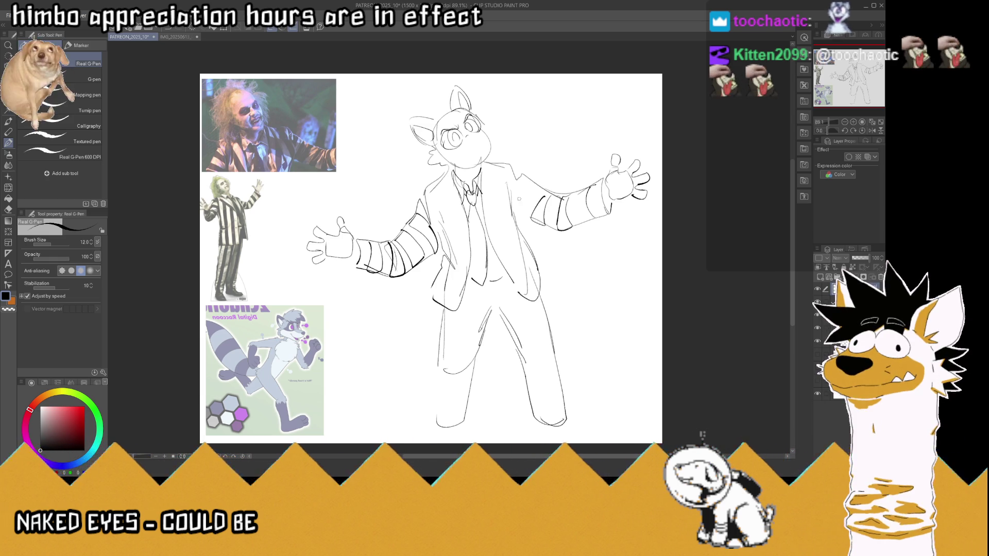
{"action": "left_click_drag", "start_coordinate": [526, 206], "coordinate": [521, 216]}
{"action": "mouse_move", "coordinate": [534, 183]}
{"action": "left_mouse_down"}
{"action": "mouse_move", "coordinate": [528, 190]}
{"action": "mouse_move", "coordinate": [527, 178]}
{"action": "left_mouse_up"}
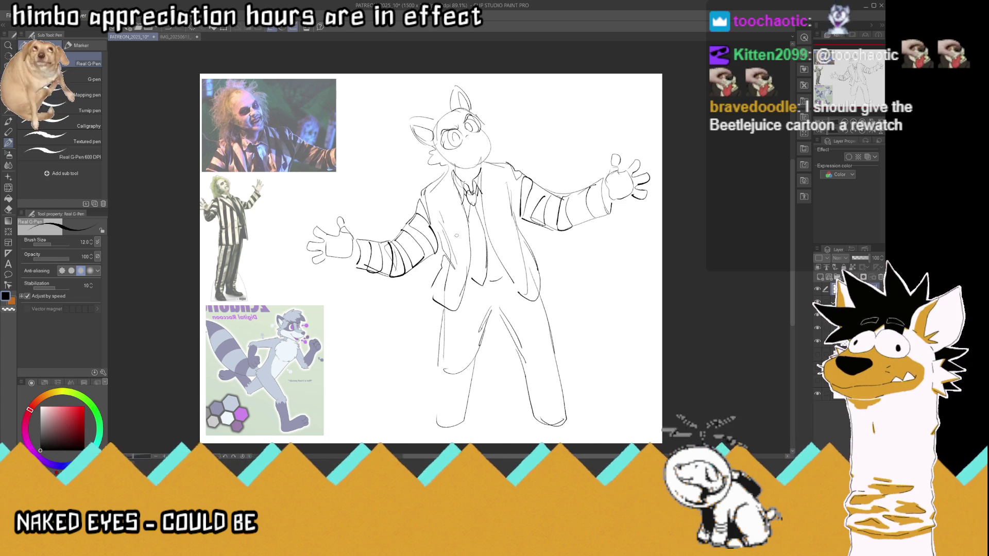
Ink dark strokes along the jacket lapel on both sides of the tie
{"action": "left_click_drag", "start_coordinate": [467, 252], "coordinate": [444, 204]}
{"action": "left_click_drag", "start_coordinate": [450, 167], "coordinate": [435, 194]}
{"action": "mouse_move", "coordinate": [502, 203]}
{"action": "left_mouse_down"}
{"action": "mouse_move", "coordinate": [494, 239]}
{"action": "mouse_move", "coordinate": [502, 187]}
{"action": "left_mouse_up"}
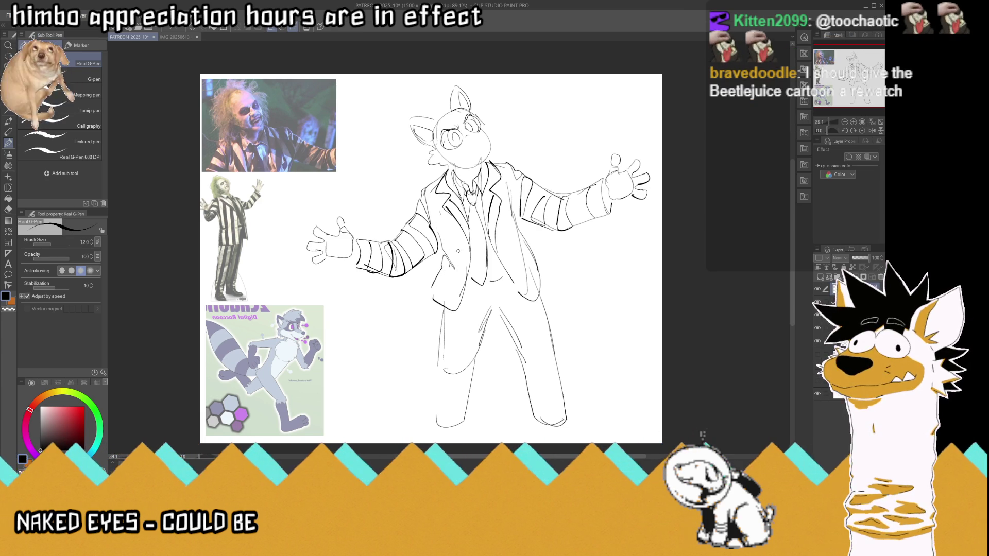
Save the sketch, add a short stroke near the left hand, and ink the jacket's front edge
{"action": "key", "text": "ctrl+s"}
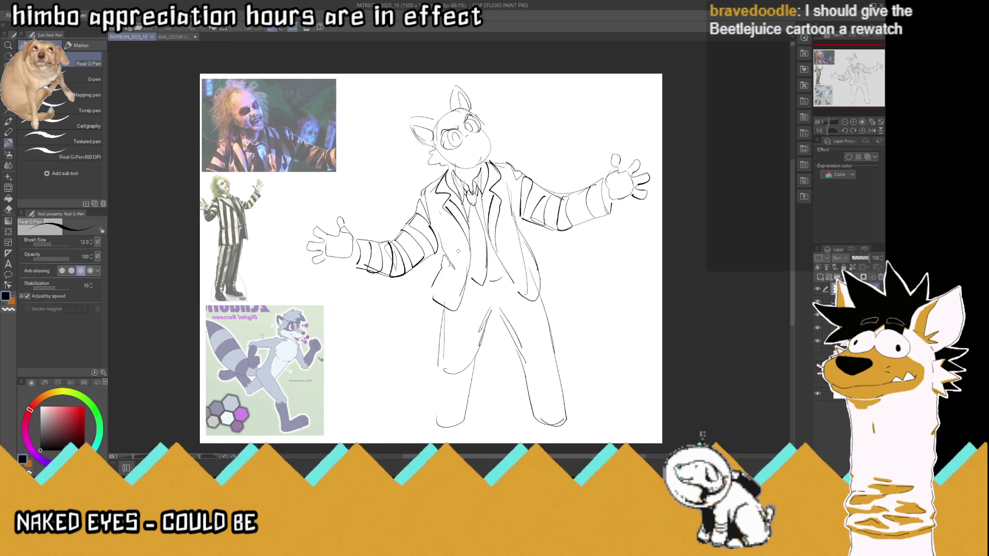
{"action": "left_click_drag", "start_coordinate": [338, 258], "coordinate": [352, 245]}
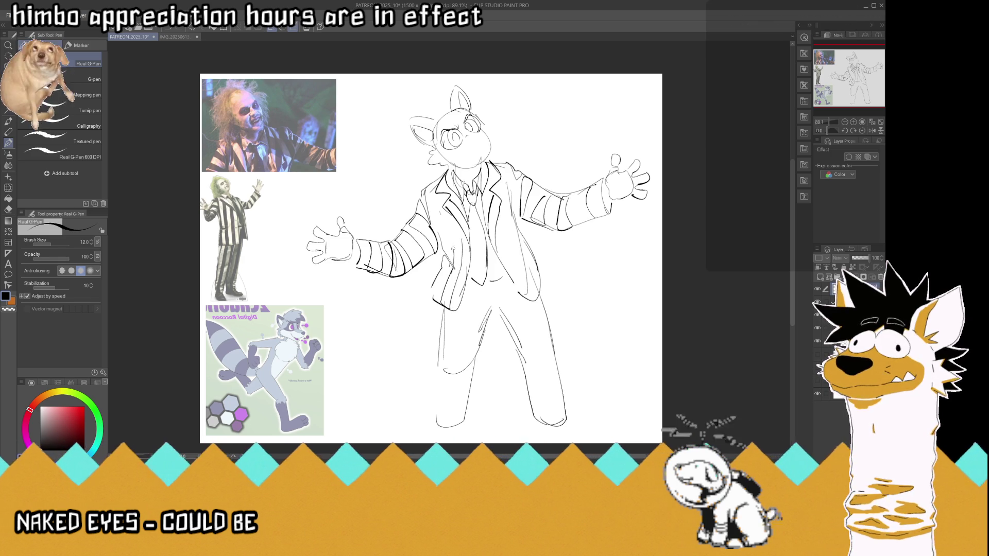
{"action": "left_click_drag", "start_coordinate": [437, 293], "coordinate": [451, 229]}
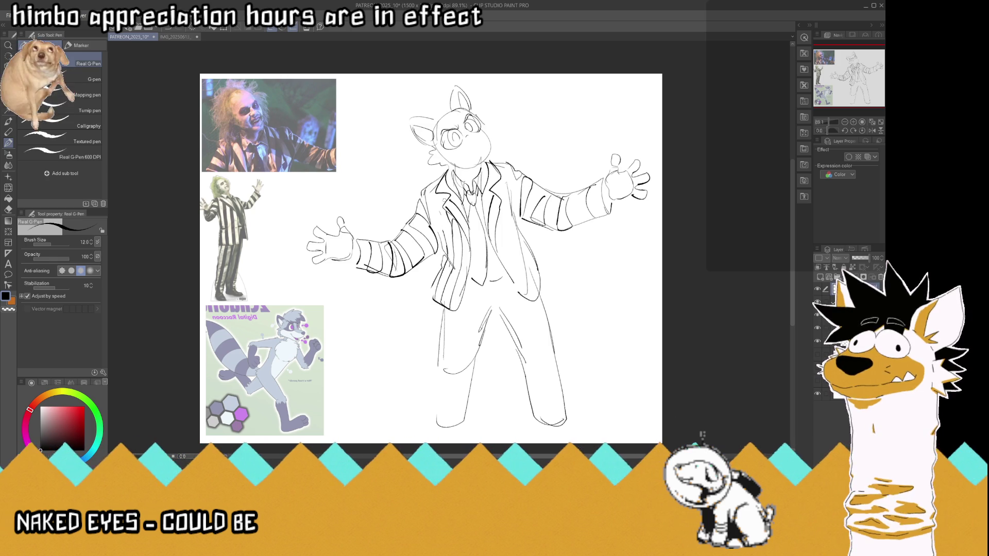
Draw vertical pinstripes down both lapels and the lower front of the jacket
{"action": "mouse_move", "coordinate": [444, 230]}
{"action": "left_mouse_down"}
{"action": "mouse_move", "coordinate": [433, 178]}
{"action": "mouse_move", "coordinate": [427, 187]}
{"action": "left_mouse_up"}
{"action": "left_click_drag", "start_coordinate": [444, 251], "coordinate": [440, 240]}
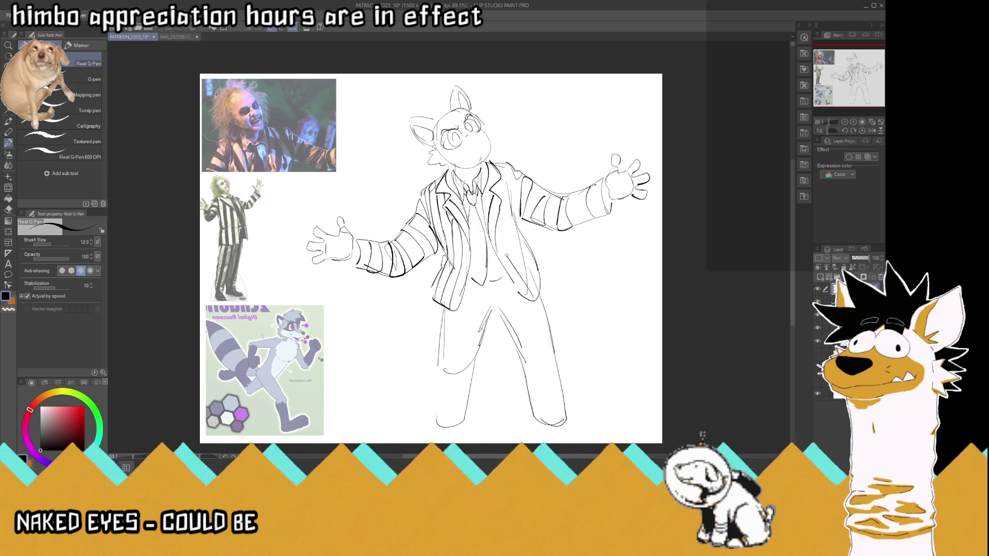
{"action": "left_click_drag", "start_coordinate": [537, 285], "coordinate": [503, 229]}
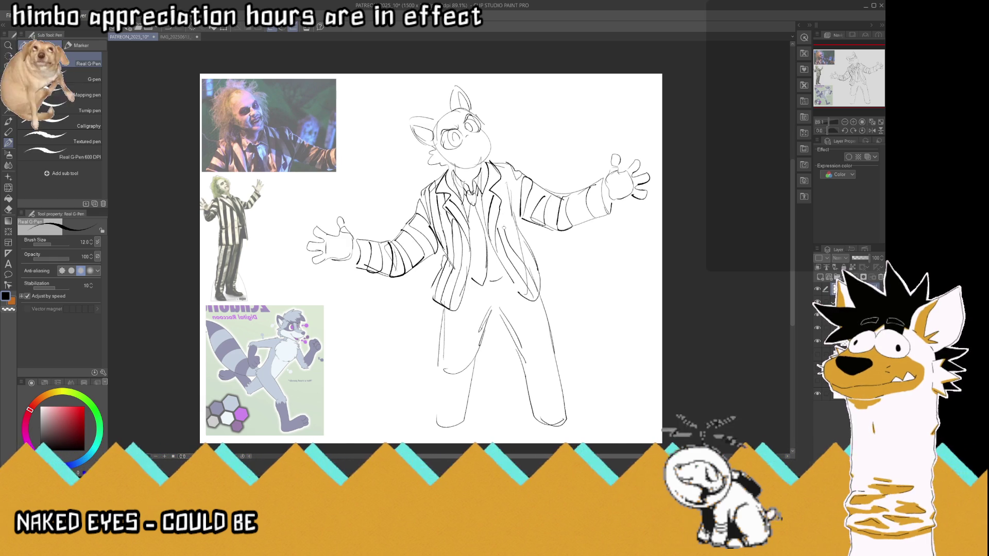
{"action": "left_click_drag", "start_coordinate": [535, 276], "coordinate": [496, 185]}
{"action": "left_click_drag", "start_coordinate": [510, 220], "coordinate": [501, 164]}
{"action": "left_click_drag", "start_coordinate": [513, 207], "coordinate": [508, 169]}
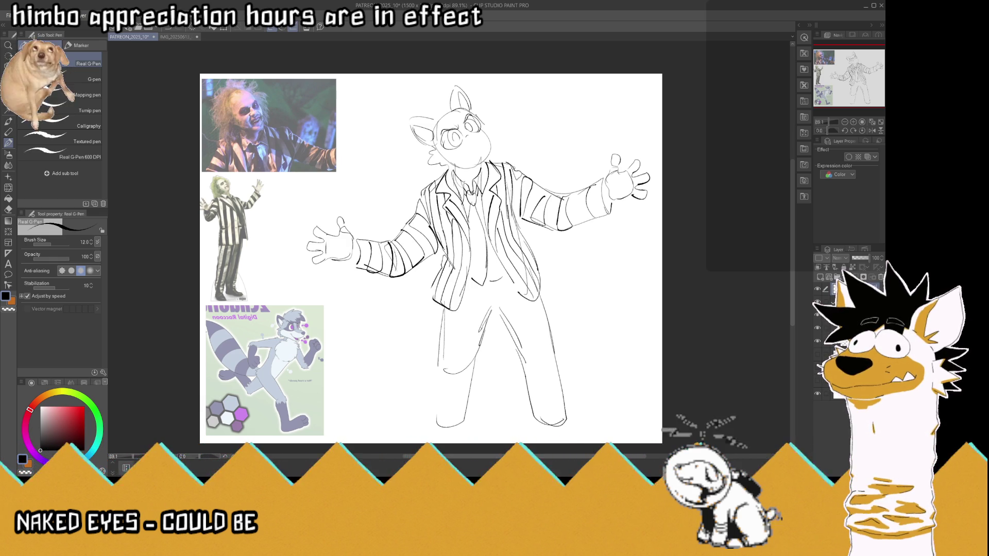
{"action": "key", "text": "m"}
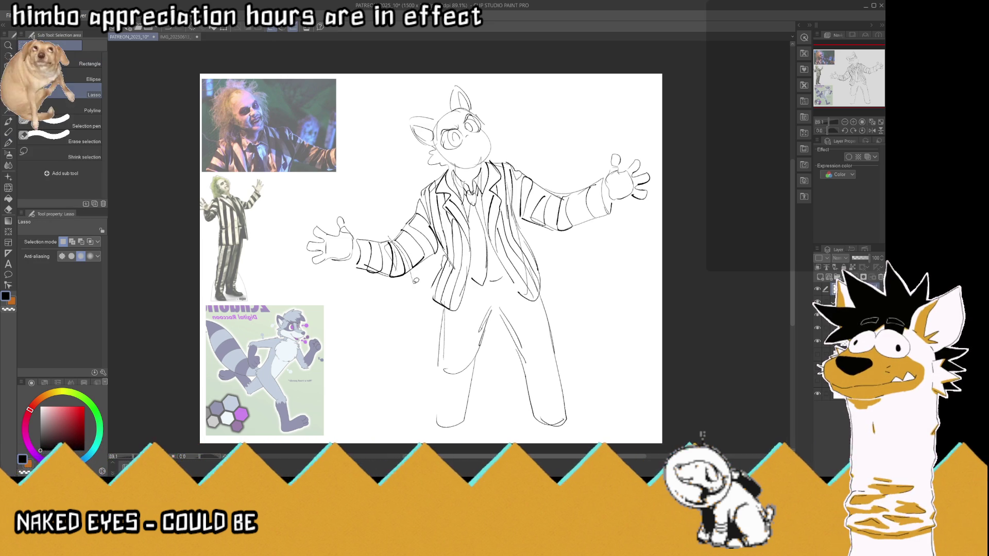
Lasso the outstretched hand and nudge it slightly up and left, checking with a mirrored view
{"action": "left_click_drag", "start_coordinate": [413, 282], "coordinate": [410, 280]}
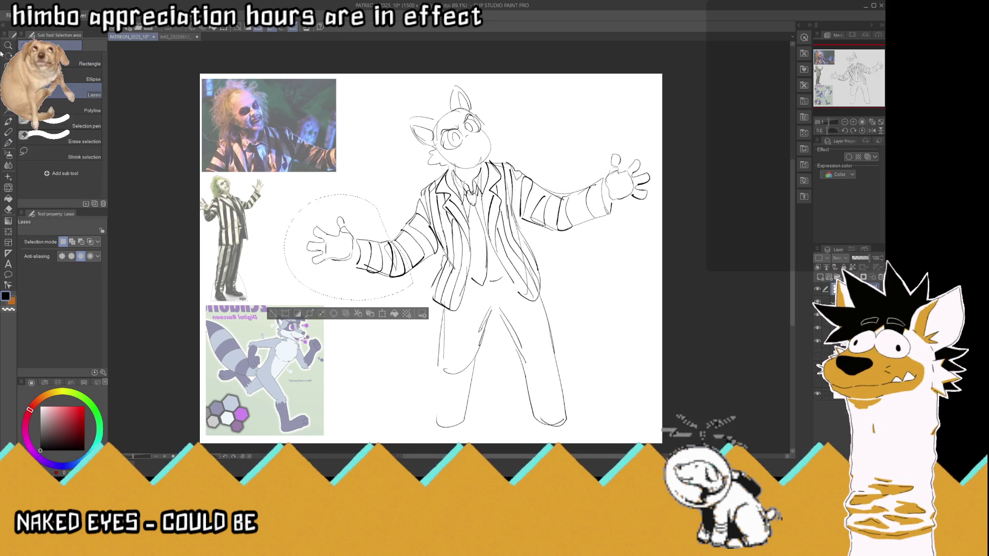
{"action": "key", "text": "k"}
{"action": "key", "text": "h"}
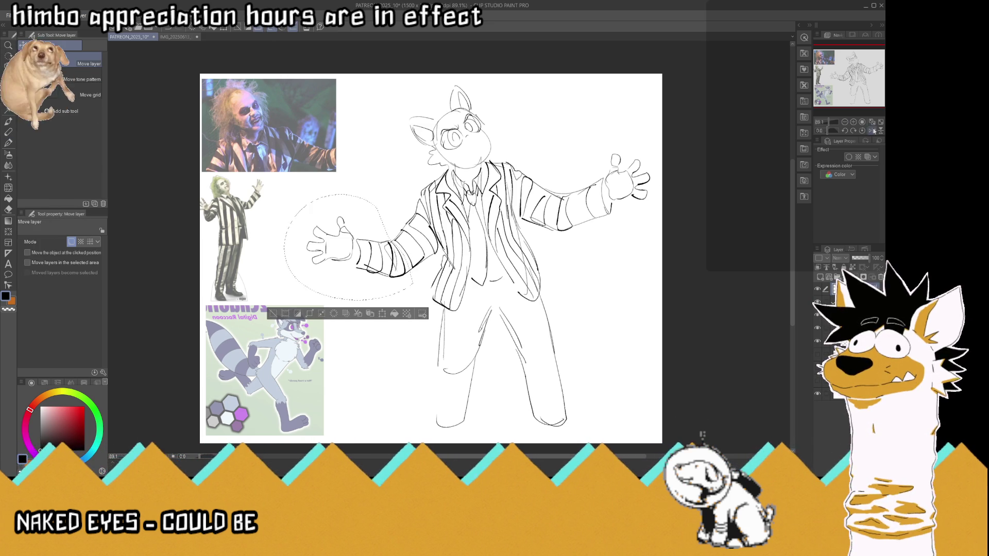
{"action": "left_click_drag", "start_coordinate": [552, 252], "coordinate": [547, 249]}
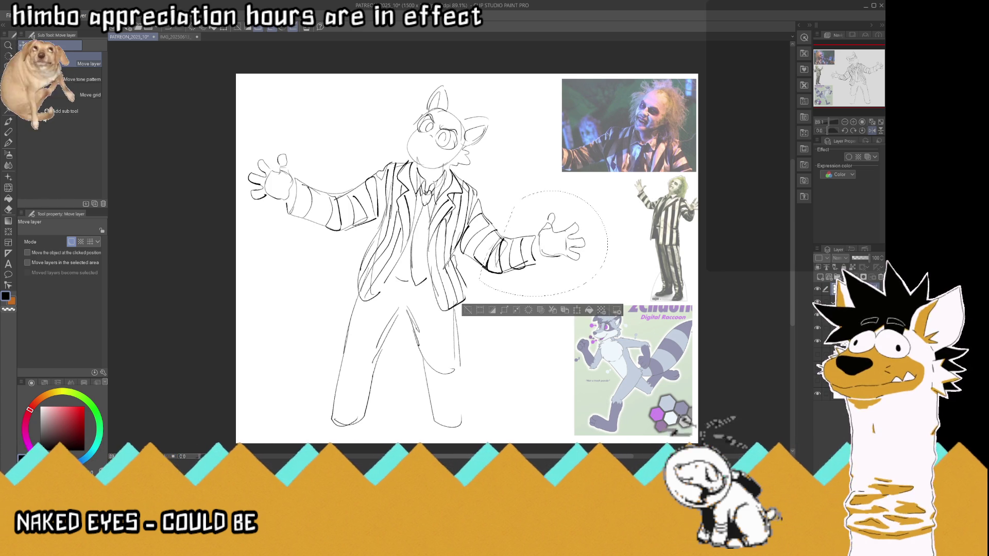
{"action": "key", "text": "m"}
{"action": "key", "text": "ctrl+d"}
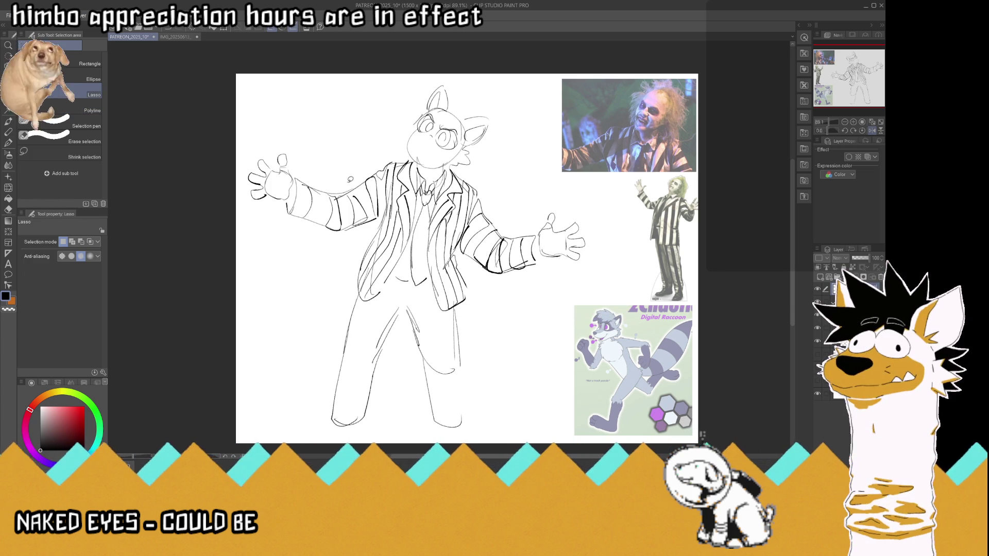
{"action": "mouse_move", "coordinate": [343, 242]}
{"action": "left_mouse_down"}
{"action": "mouse_move", "coordinate": [335, 175]}
{"action": "mouse_move", "coordinate": [338, 186]}
{"action": "left_mouse_up"}
{"action": "key", "text": "k"}
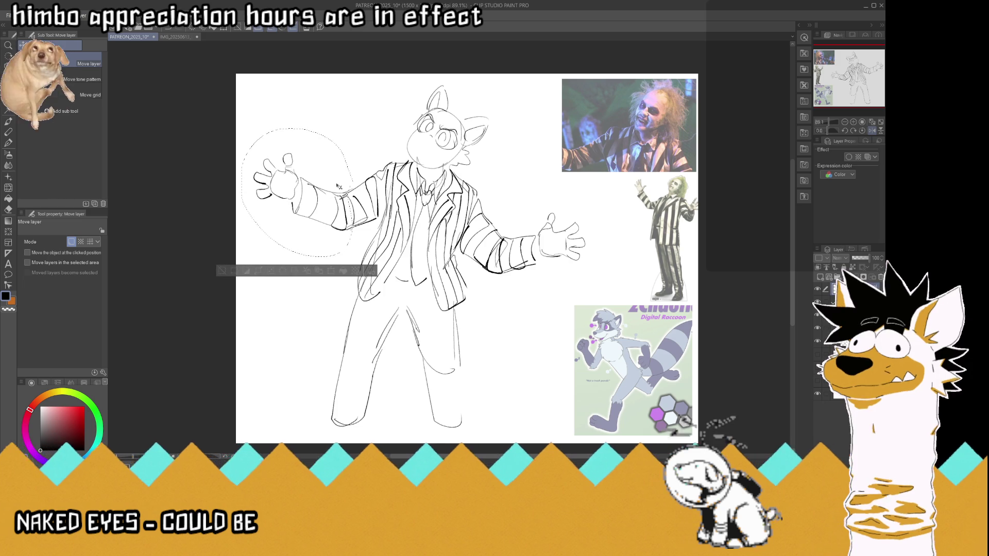
{"action": "key", "text": "m"}
{"action": "key", "text": "ctrl+d"}
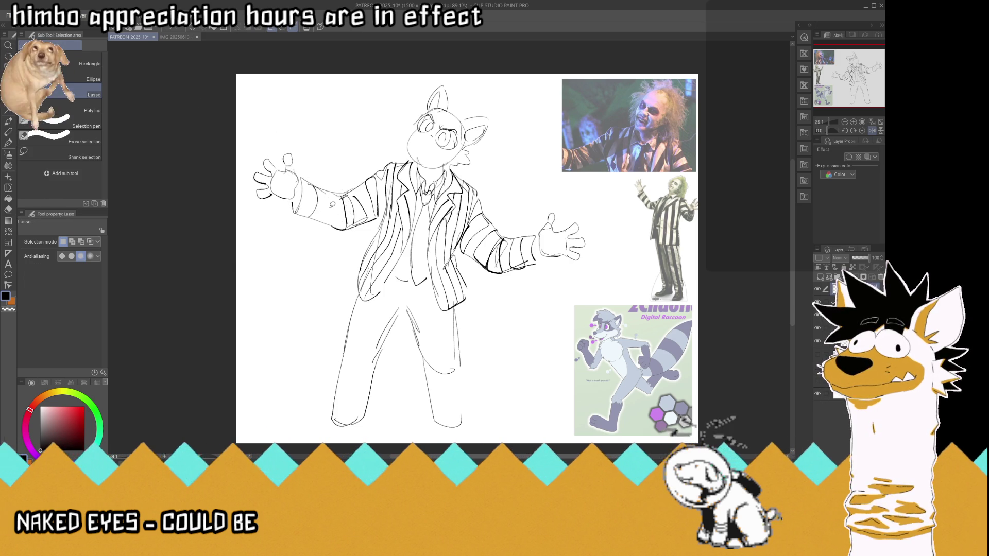
Add one more stripe line on the sleeve and save the sketch
{"action": "key", "text": "p"}
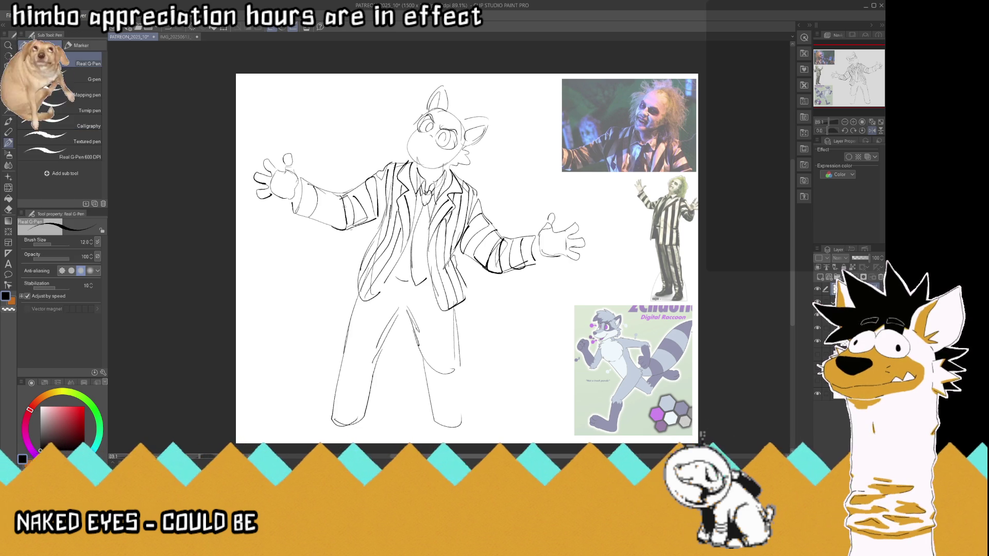
{"action": "left_click_drag", "start_coordinate": [334, 209], "coordinate": [327, 223]}
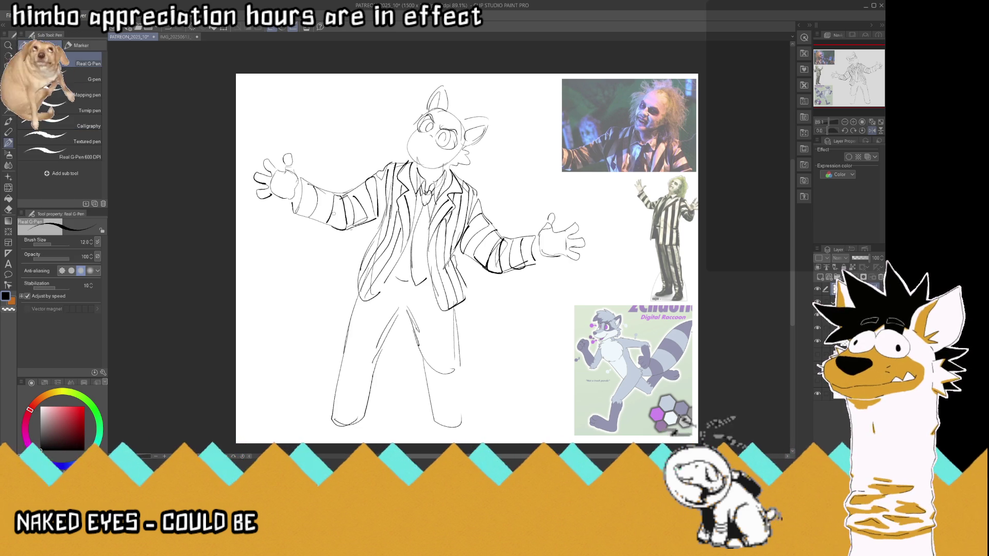
{"action": "key", "text": "ctrl+s"}
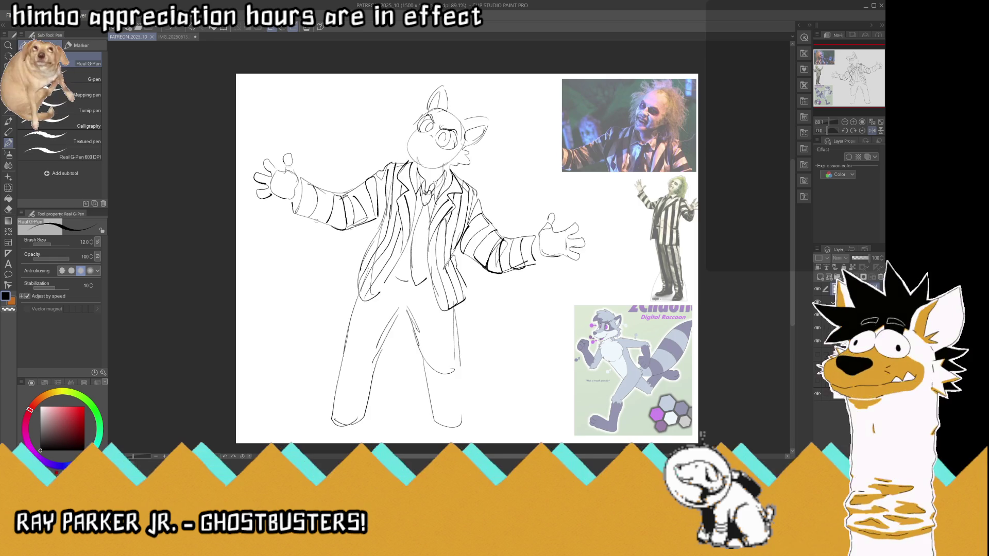
Shift the whole sketch layer slightly to the right
{"action": "scroll", "coordinate": [317, 225], "scroll_direction": "down", "scroll_amount": 2}
{"action": "scroll", "coordinate": [361, 268], "scroll_direction": "up", "scroll_amount": 1}
{"action": "key", "text": "k"}
{"action": "left_click_drag", "start_coordinate": [400, 207], "coordinate": [404, 207]}
Flip the canvas view back to its normal orientation
{"action": "key", "text": "p"}
{"action": "left_click", "coordinate": [872, 131]}
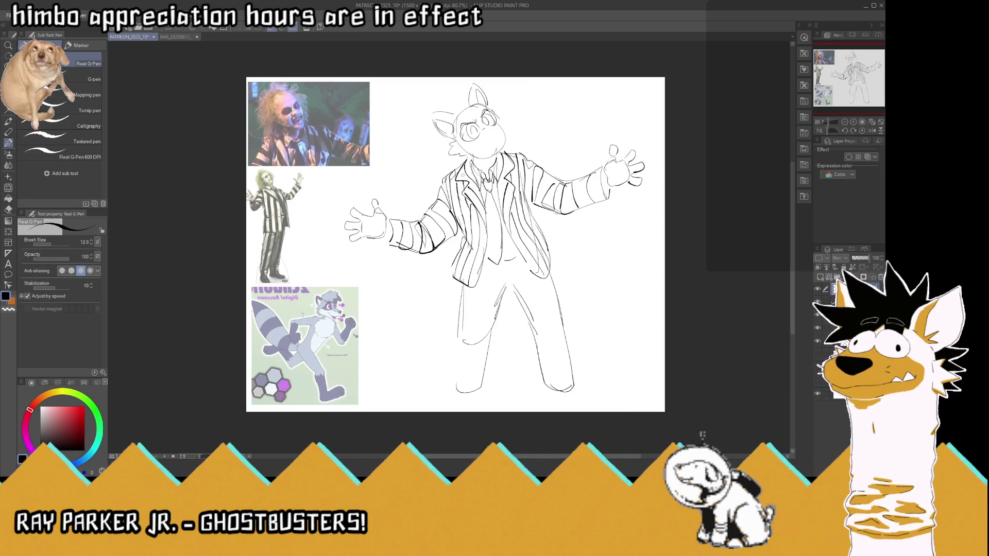
{"action": "scroll", "coordinate": [420, 84], "scroll_direction": "up", "scroll_amount": 1}
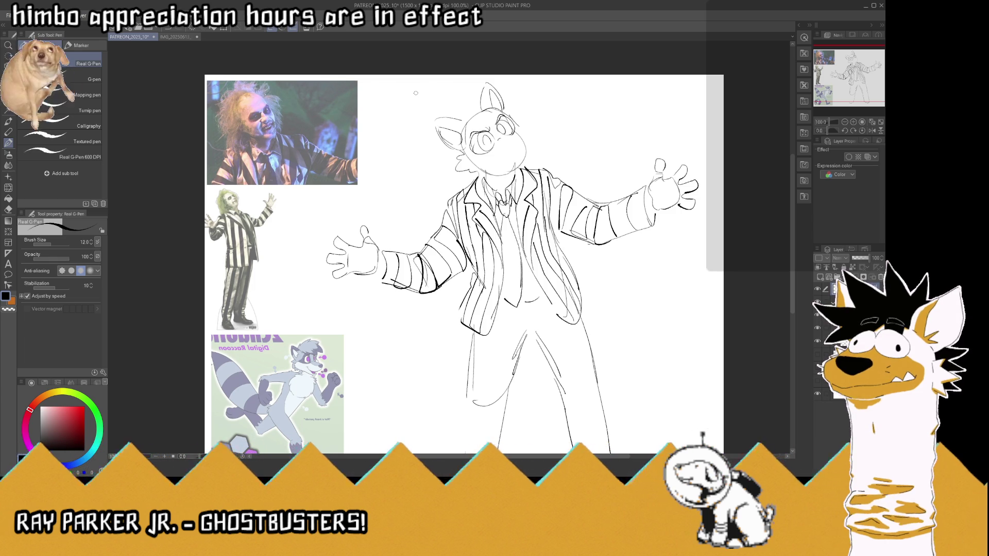
Redraw the snout's edge, add eye detail and a mouth line, then mirror the view to check
{"action": "left_click_drag", "start_coordinate": [469, 154], "coordinate": [486, 144]}
{"action": "key", "text": "ctrl+z"}
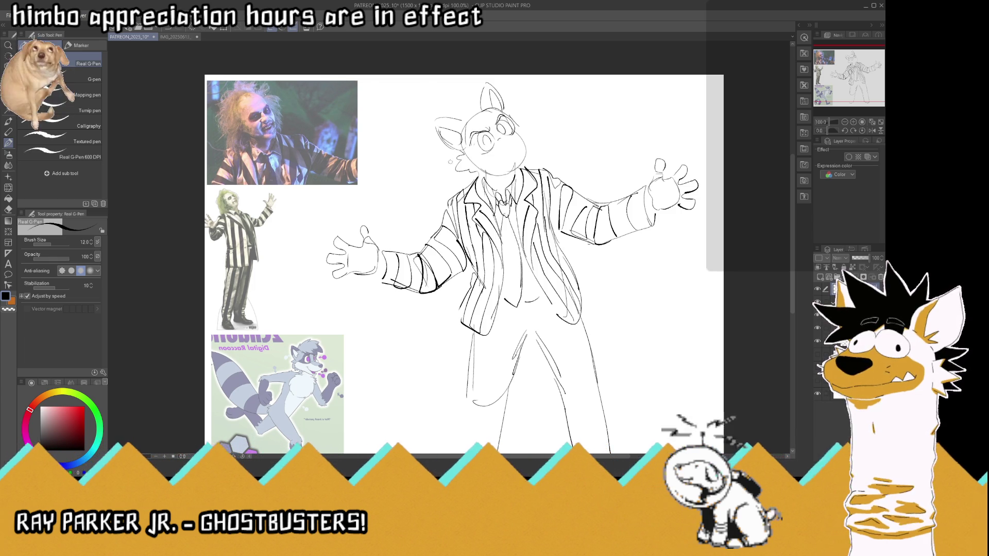
{"action": "mouse_move", "coordinate": [495, 149]}
{"action": "left_mouse_down"}
{"action": "mouse_move", "coordinate": [467, 156]}
{"action": "mouse_move", "coordinate": [503, 148]}
{"action": "left_mouse_up"}
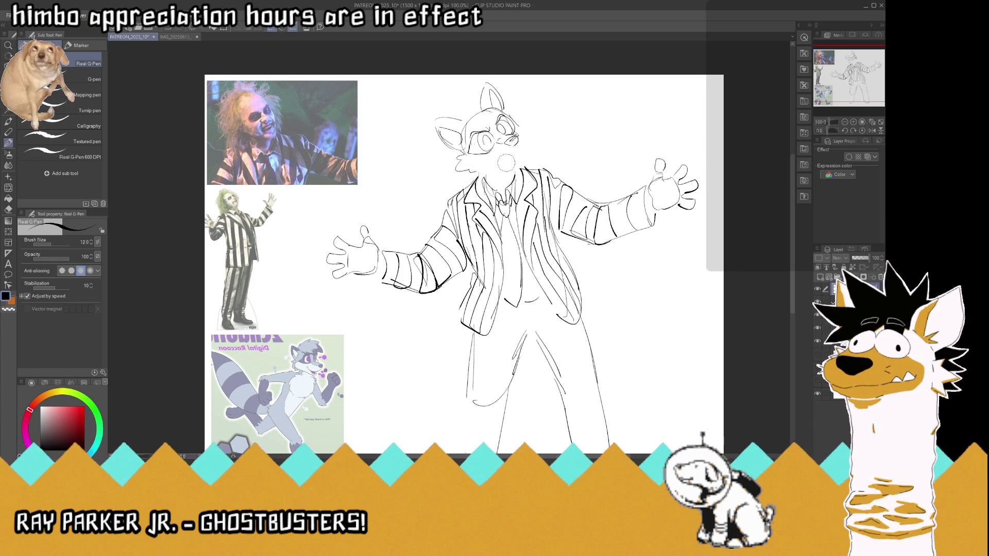
{"action": "mouse_move", "coordinate": [512, 135]}
{"action": "left_mouse_down"}
{"action": "mouse_move", "coordinate": [526, 132]}
{"action": "mouse_move", "coordinate": [527, 144]}
{"action": "mouse_move", "coordinate": [490, 161]}
{"action": "mouse_move", "coordinate": [512, 164]}
{"action": "mouse_move", "coordinate": [499, 169]}
{"action": "left_mouse_up"}
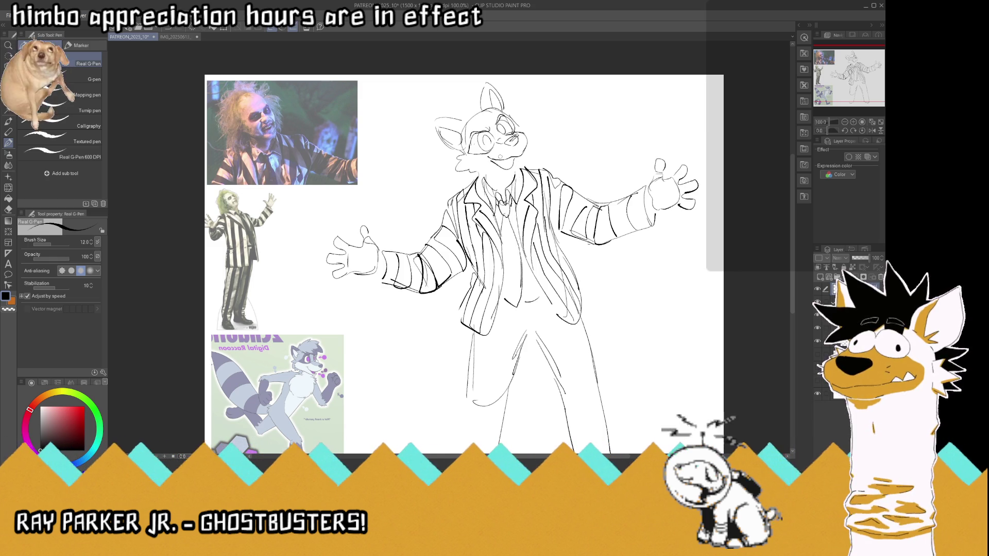
{"action": "mouse_move", "coordinate": [496, 160]}
{"action": "left_mouse_down"}
{"action": "mouse_move", "coordinate": [511, 169]}
{"action": "mouse_move", "coordinate": [524, 126]}
{"action": "left_mouse_up"}
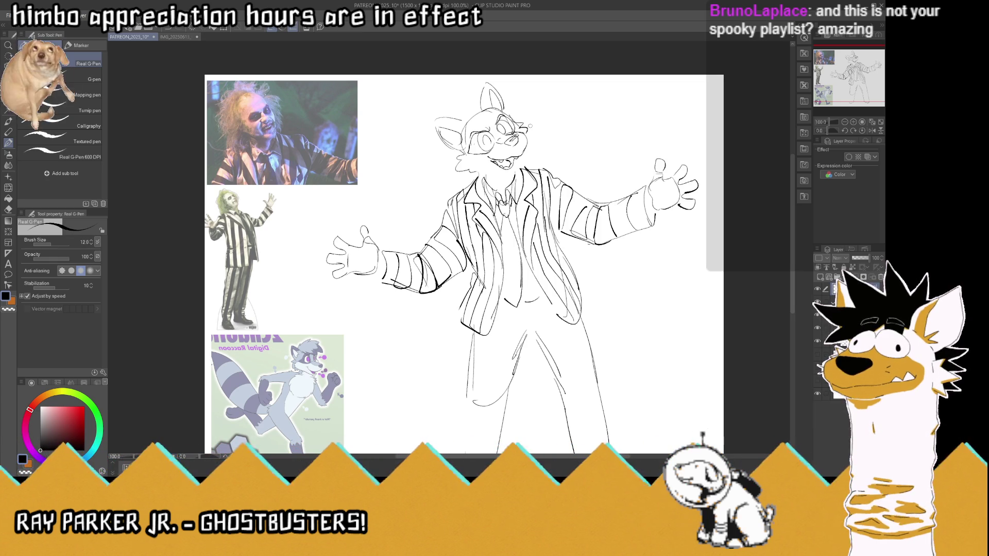
{"action": "left_click_drag", "start_coordinate": [510, 162], "coordinate": [517, 173]}
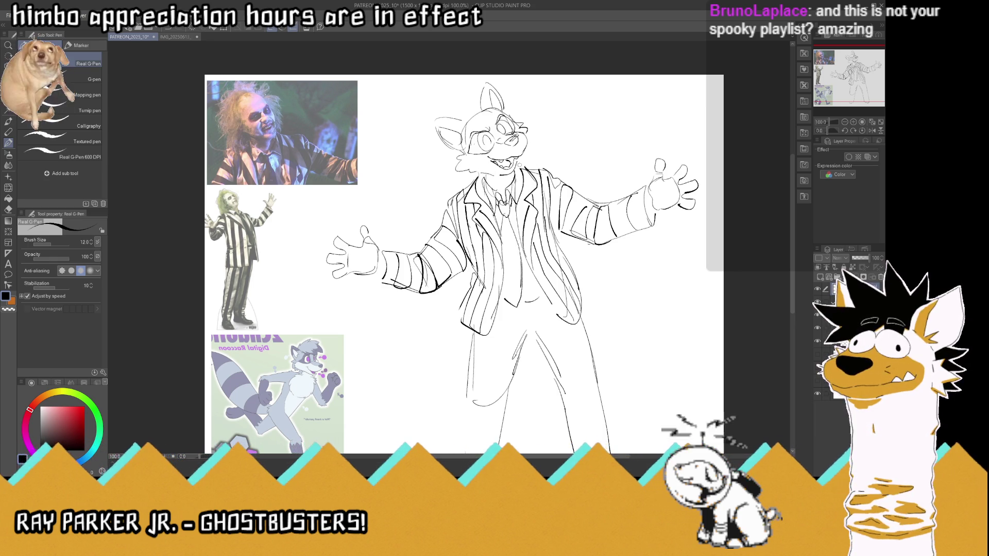
{"action": "left_click", "coordinate": [872, 131]}
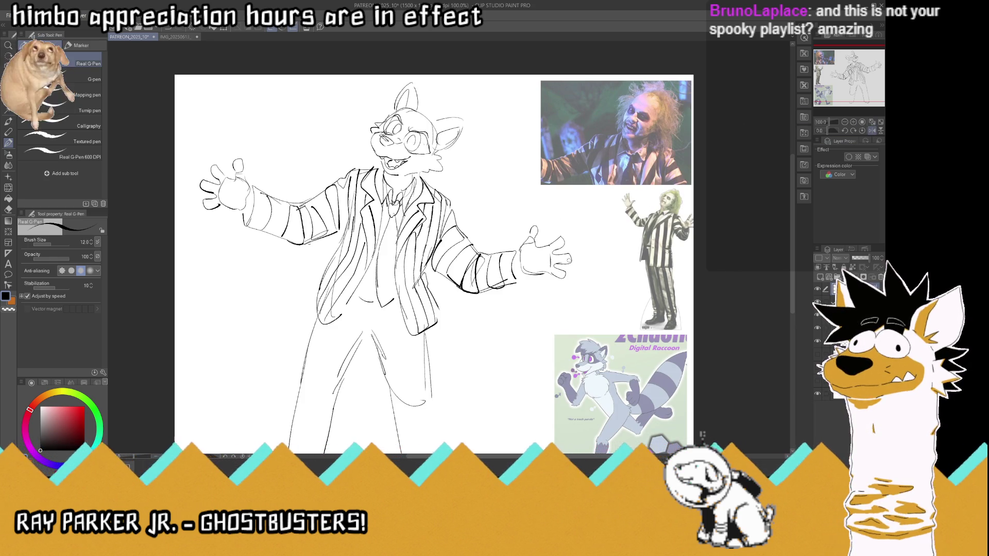
Zoom out, flip the canvas back to normal orientation, and undo a stray cheek stroke
{"action": "key", "text": "ctrl+minus"}
{"action": "left_click", "coordinate": [872, 131]}
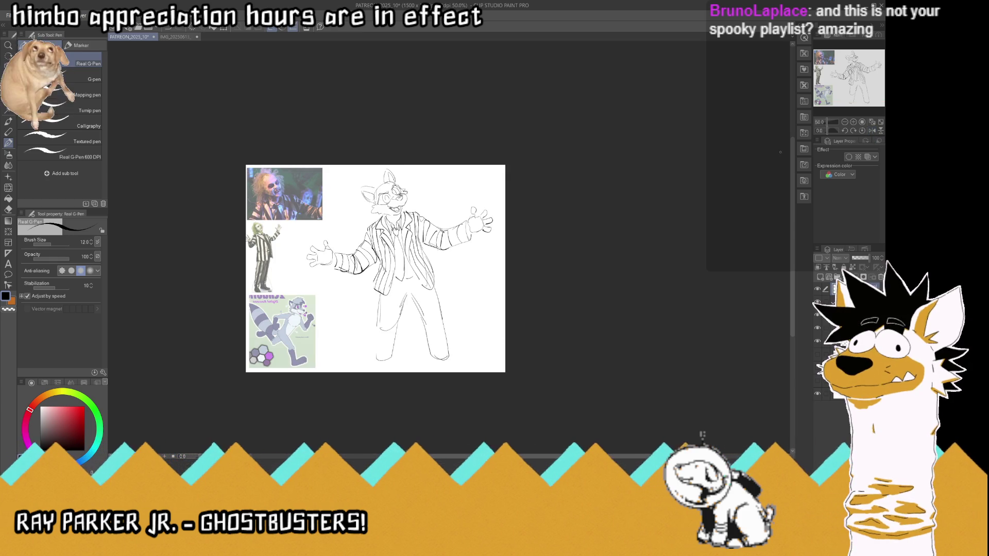
{"action": "scroll", "coordinate": [359, 199], "scroll_direction": "up", "scroll_amount": 2}
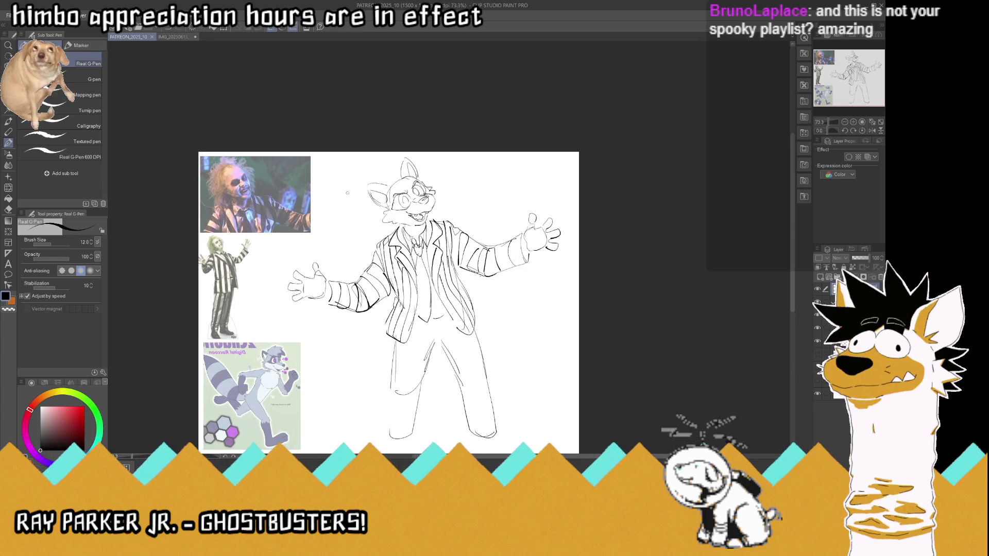
{"action": "scroll", "coordinate": [449, 190], "scroll_direction": "down", "scroll_amount": 1}
{"action": "scroll", "coordinate": [389, 234], "scroll_direction": "up", "scroll_amount": 1}
{"action": "scroll", "coordinate": [389, 234], "scroll_direction": "up", "scroll_amount": 1}
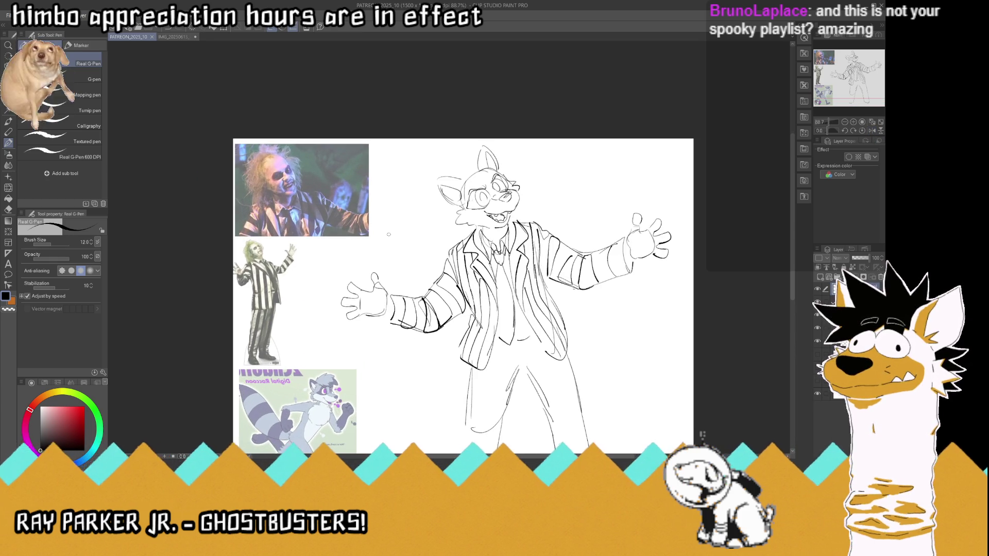
{"action": "scroll", "coordinate": [389, 234], "scroll_direction": "up", "scroll_amount": 1}
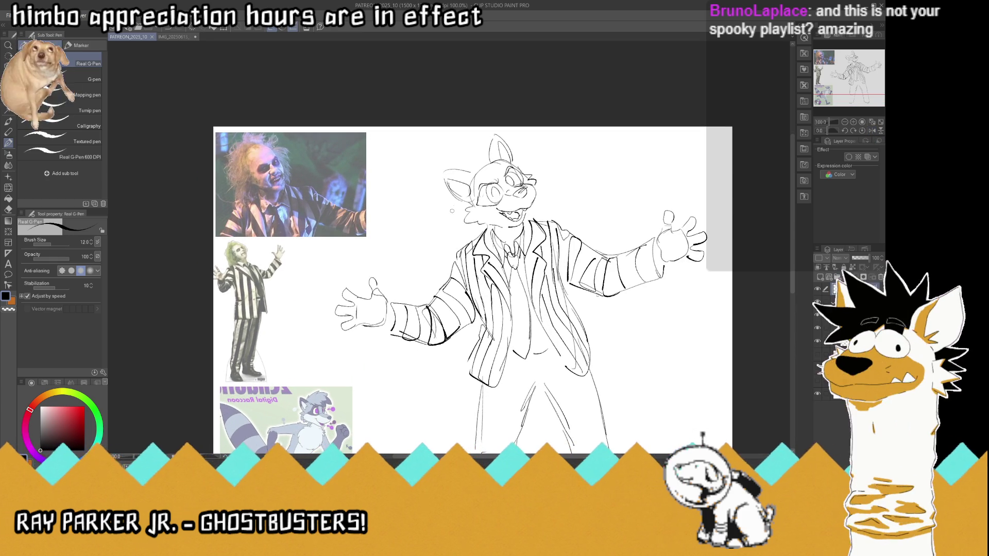
{"action": "left_click_drag", "start_coordinate": [459, 225], "coordinate": [467, 226]}
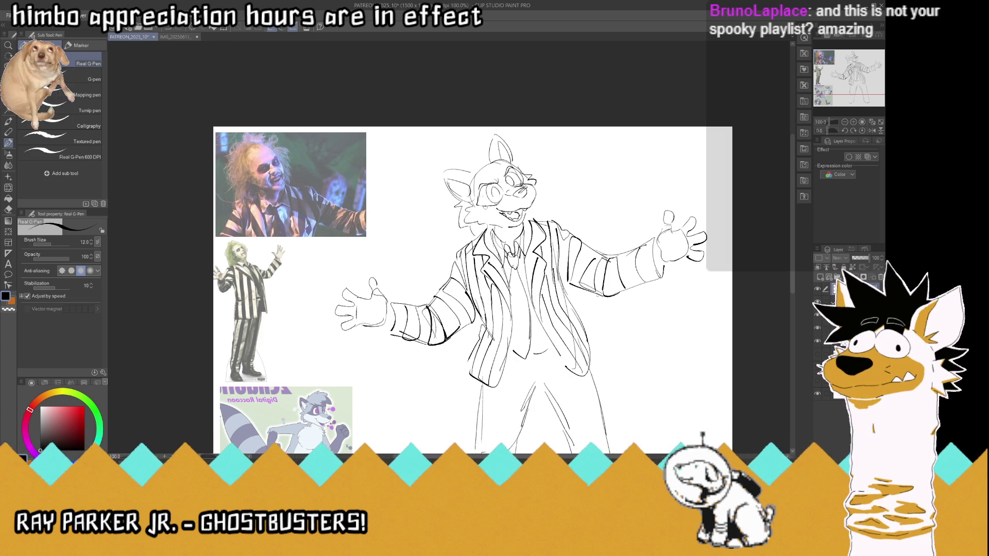
{"action": "key", "text": "ctrl+z"}
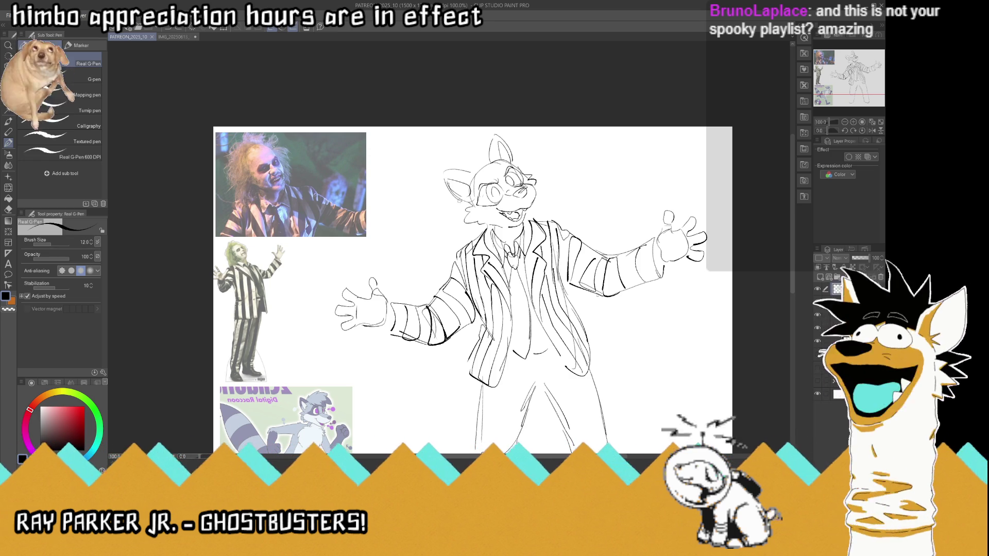
Sketch cheek and ear lines, refine the glasses, and add messy hair strands on the head
{"action": "mouse_move", "coordinate": [446, 203]}
{"action": "left_mouse_down"}
{"action": "mouse_move", "coordinate": [456, 211]}
{"action": "mouse_move", "coordinate": [446, 229]}
{"action": "left_mouse_up"}
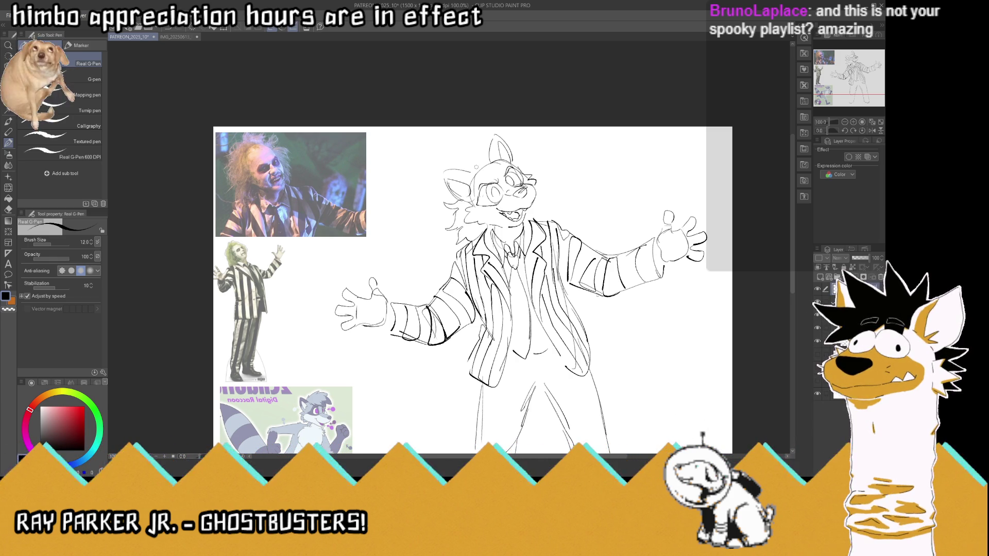
{"action": "left_click_drag", "start_coordinate": [467, 164], "coordinate": [476, 147]}
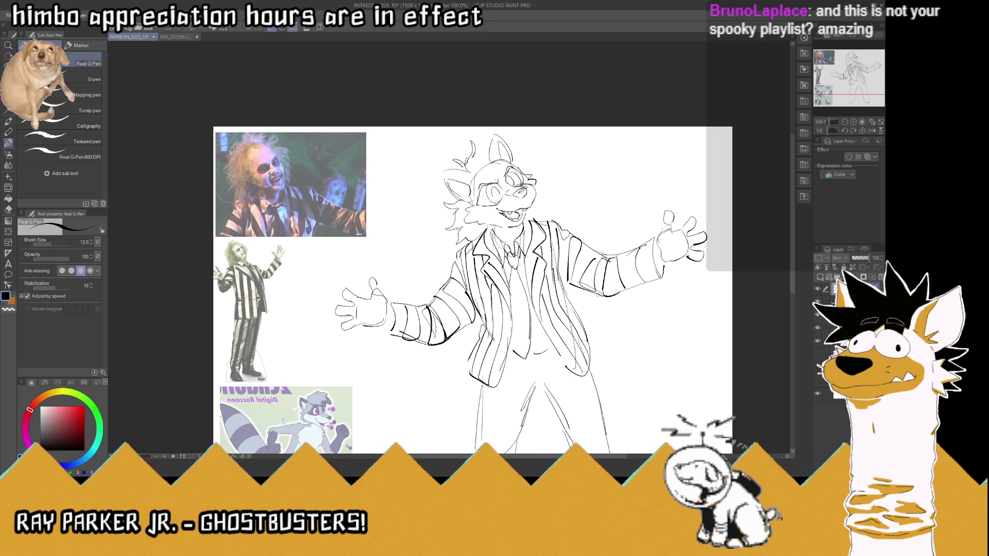
{"action": "mouse_move", "coordinate": [476, 157]}
{"action": "left_mouse_down"}
{"action": "mouse_move", "coordinate": [509, 138]}
{"action": "mouse_move", "coordinate": [513, 149]}
{"action": "left_mouse_up"}
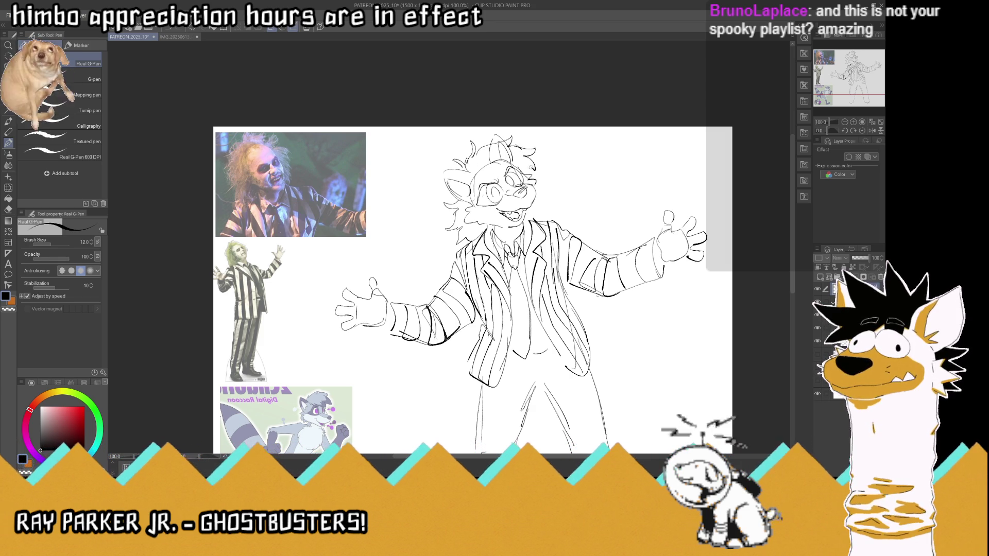
{"action": "left_click_drag", "start_coordinate": [508, 164], "coordinate": [523, 175]}
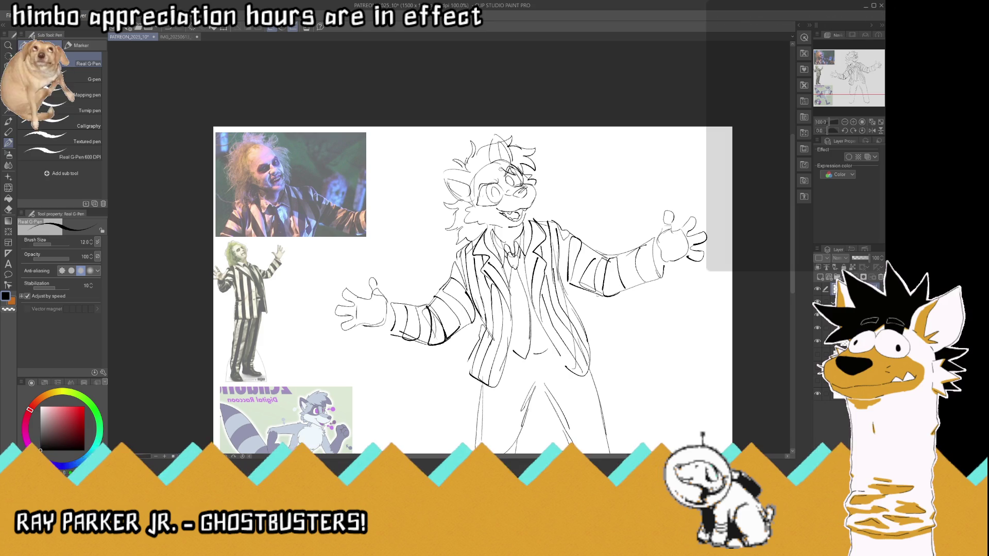
{"action": "mouse_move", "coordinate": [486, 181]}
{"action": "left_mouse_down"}
{"action": "mouse_move", "coordinate": [503, 174]}
{"action": "mouse_move", "coordinate": [486, 189]}
{"action": "mouse_move", "coordinate": [476, 179]}
{"action": "left_mouse_up"}
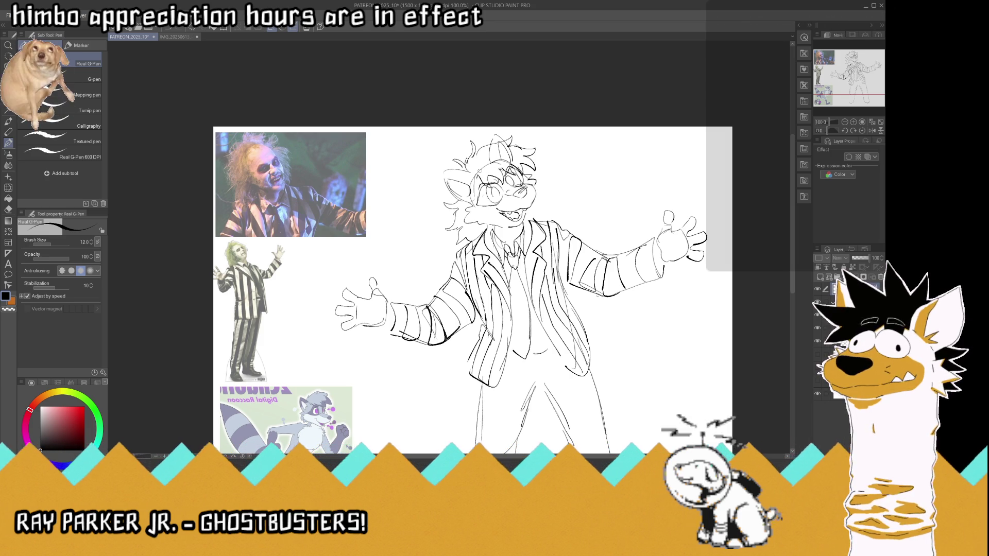
{"action": "mouse_move", "coordinate": [493, 154]}
{"action": "left_mouse_down"}
{"action": "mouse_move", "coordinate": [511, 143]}
{"action": "mouse_move", "coordinate": [500, 150]}
{"action": "mouse_move", "coordinate": [509, 135]}
{"action": "mouse_move", "coordinate": [502, 146]}
{"action": "mouse_move", "coordinate": [501, 136]}
{"action": "left_mouse_up"}
{"action": "scroll", "coordinate": [396, 155], "scroll_direction": "down", "scroll_amount": 1}
{"action": "scroll", "coordinate": [396, 155], "scroll_direction": "down", "scroll_amount": 3}
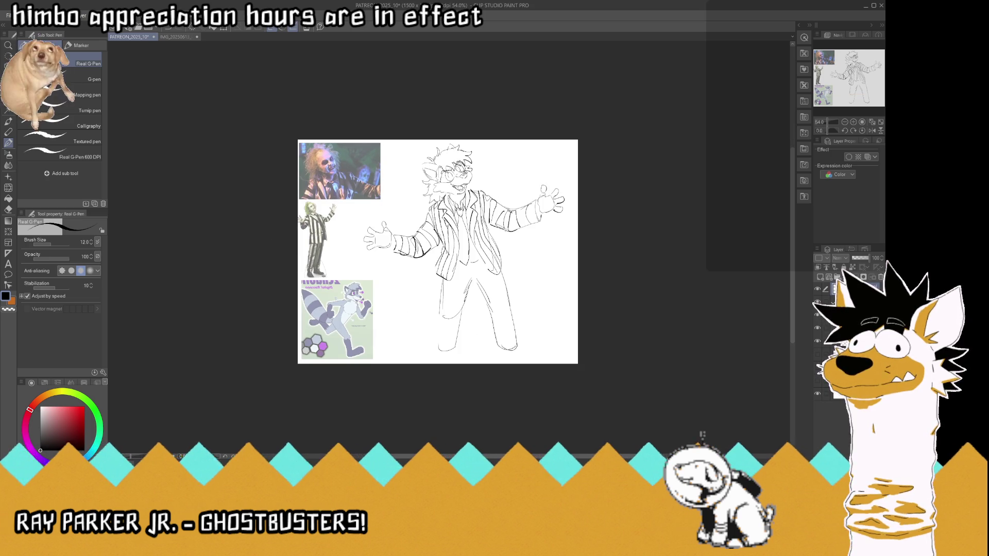
Nudge the sketch layer slightly up and right, then fit the whole page to the window
{"action": "key", "text": "k"}
{"action": "left_click_drag", "start_coordinate": [463, 232], "coordinate": [466, 230]}
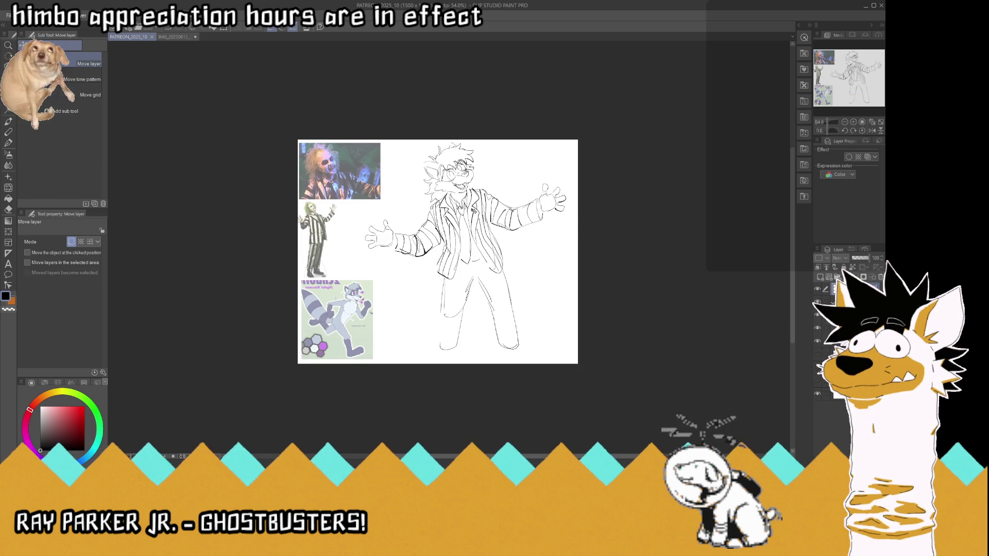
{"action": "key", "text": "p"}
{"action": "left_click", "coordinate": [871, 122]}
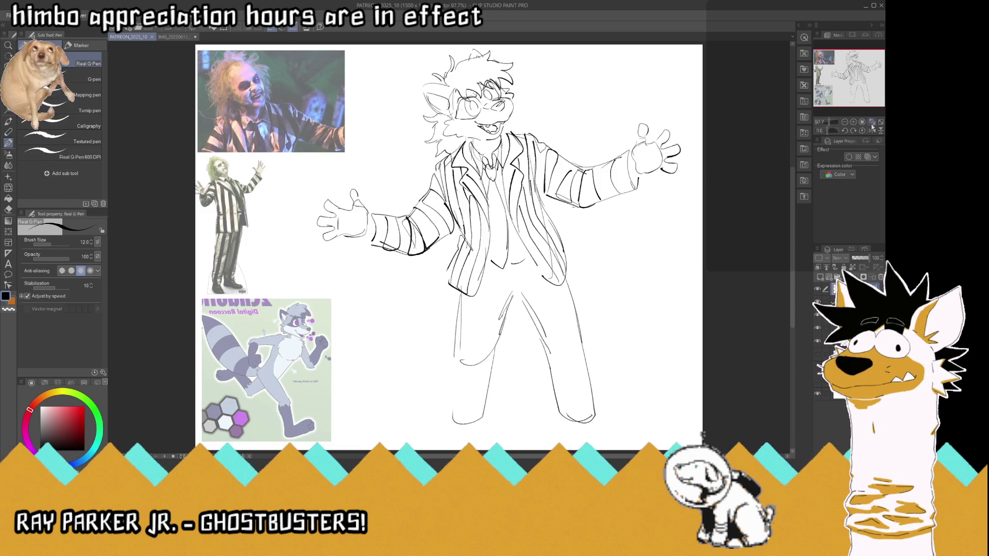
{"action": "left_click", "coordinate": [845, 122]}
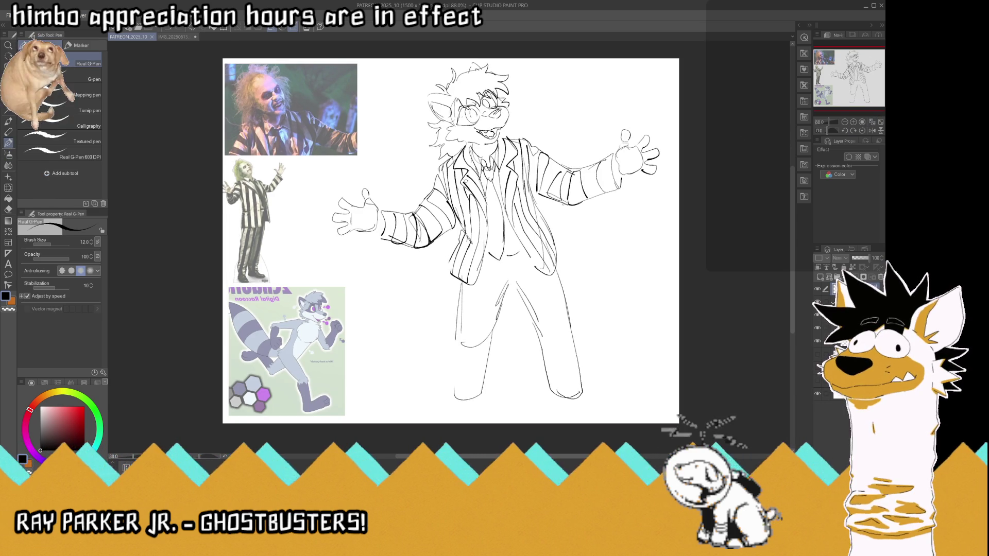
Darken the left trouser leg's outer line and outline both shoes
{"action": "left_click_drag", "start_coordinate": [454, 338], "coordinate": [456, 385]}
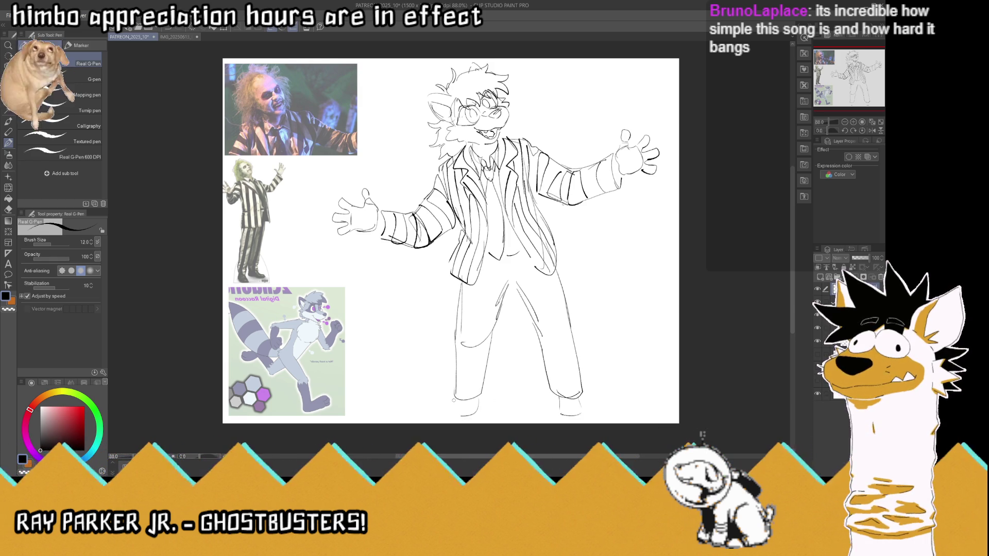
{"action": "left_click_drag", "start_coordinate": [452, 404], "coordinate": [455, 416]}
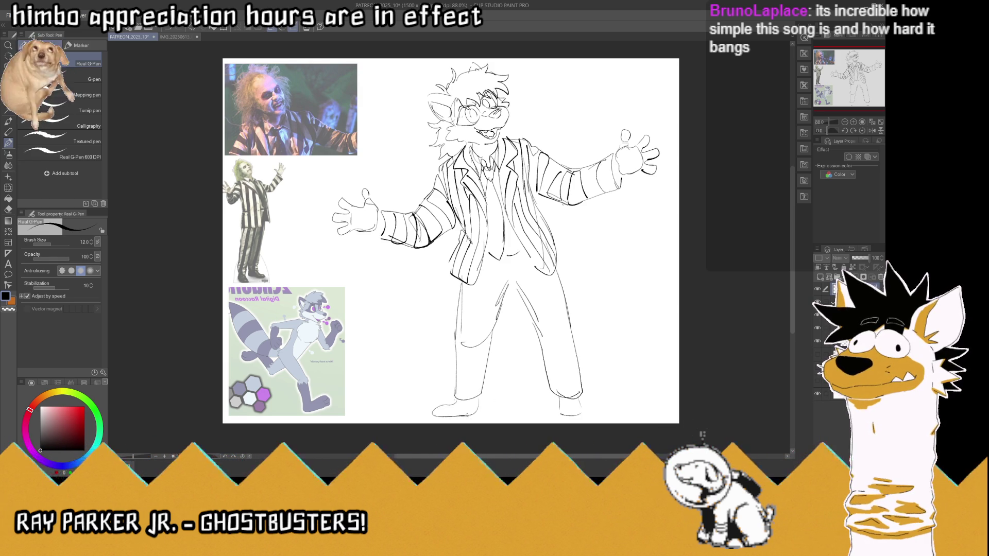
{"action": "mouse_move", "coordinate": [578, 398]}
{"action": "left_mouse_down"}
{"action": "mouse_move", "coordinate": [596, 418]}
{"action": "mouse_move", "coordinate": [593, 406]}
{"action": "mouse_move", "coordinate": [579, 420]}
{"action": "left_mouse_up"}
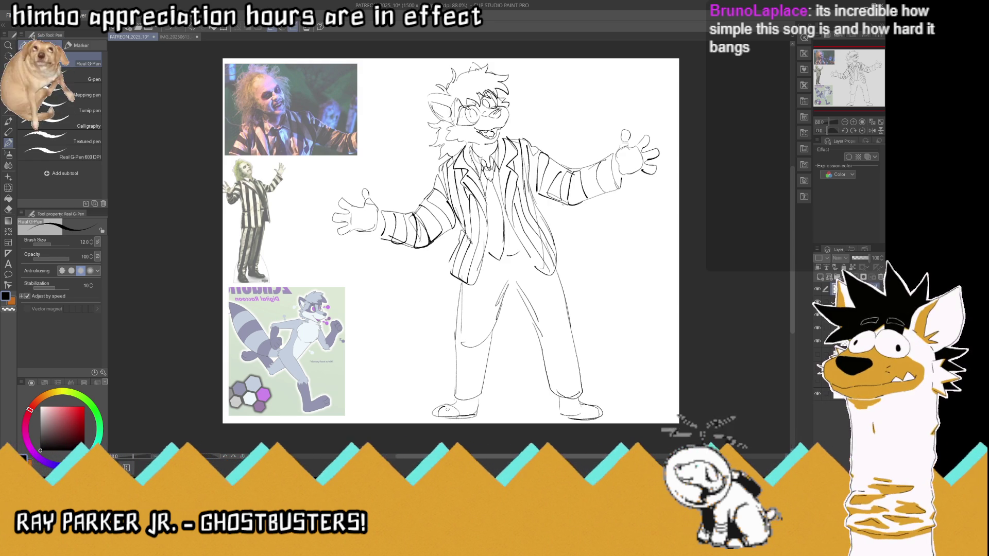
{"action": "left_click_drag", "start_coordinate": [592, 407], "coordinate": [602, 412]}
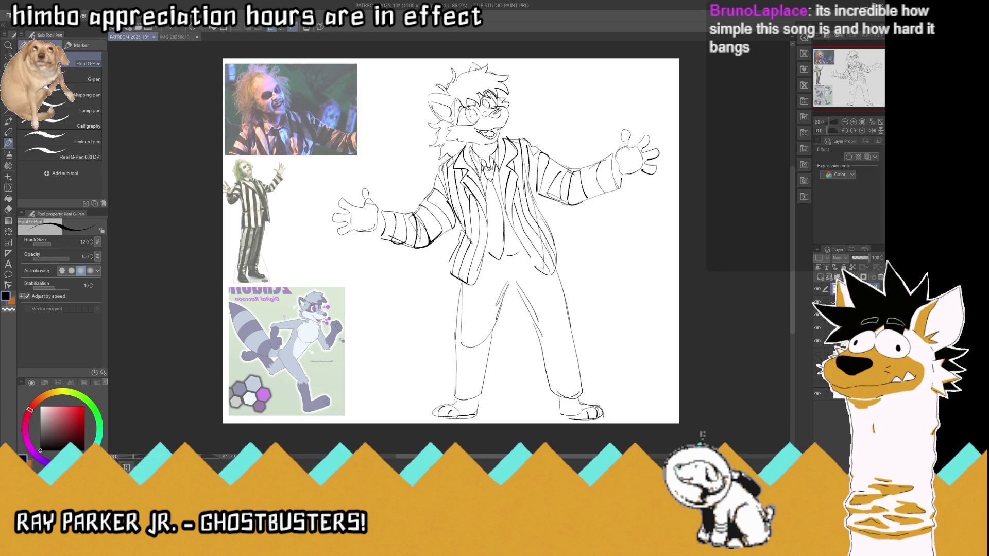
Draw a double ground line under the feet, extending past the right foot
{"action": "left_click_drag", "start_coordinate": [551, 413], "coordinate": [482, 412]}
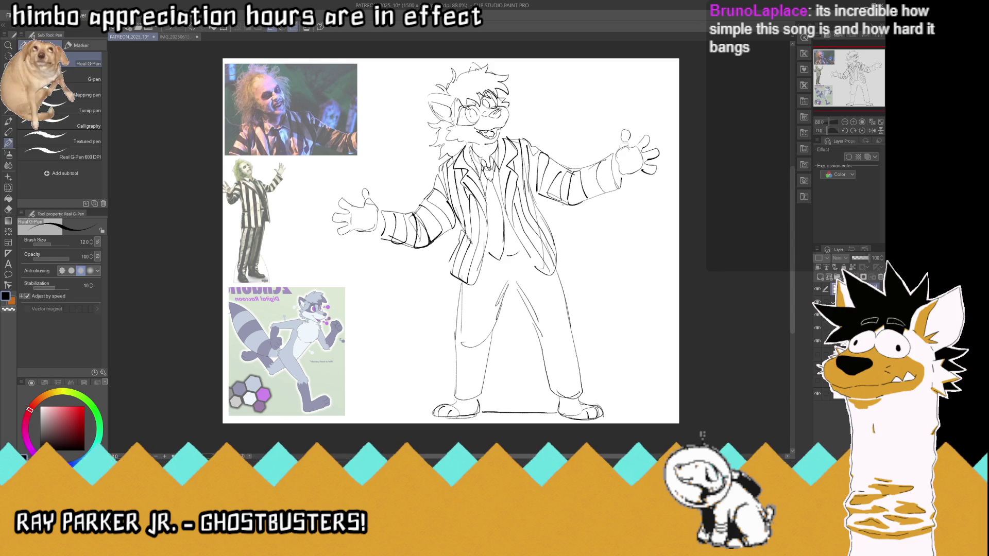
{"action": "left_click_drag", "start_coordinate": [550, 417], "coordinate": [473, 418]}
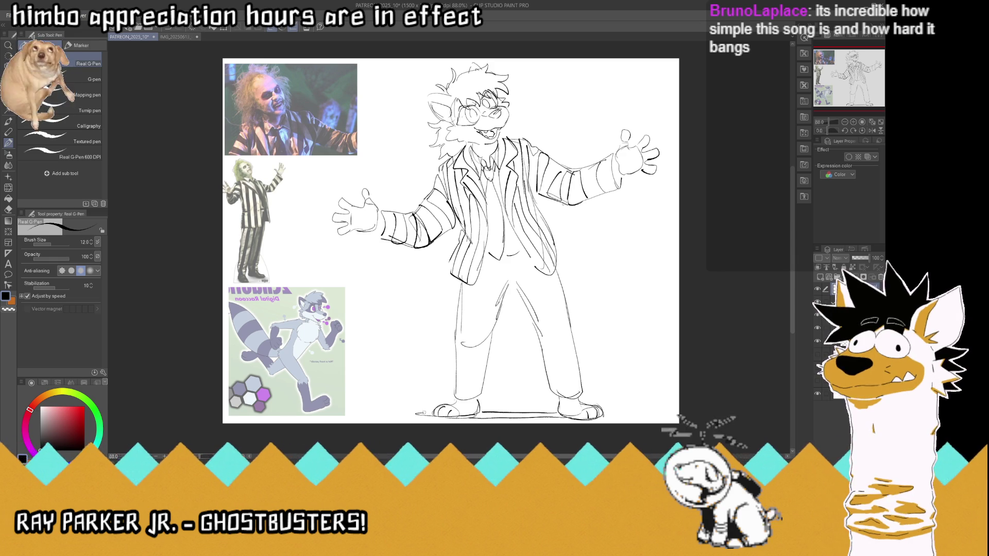
{"action": "left_click_drag", "start_coordinate": [626, 413], "coordinate": [604, 414]}
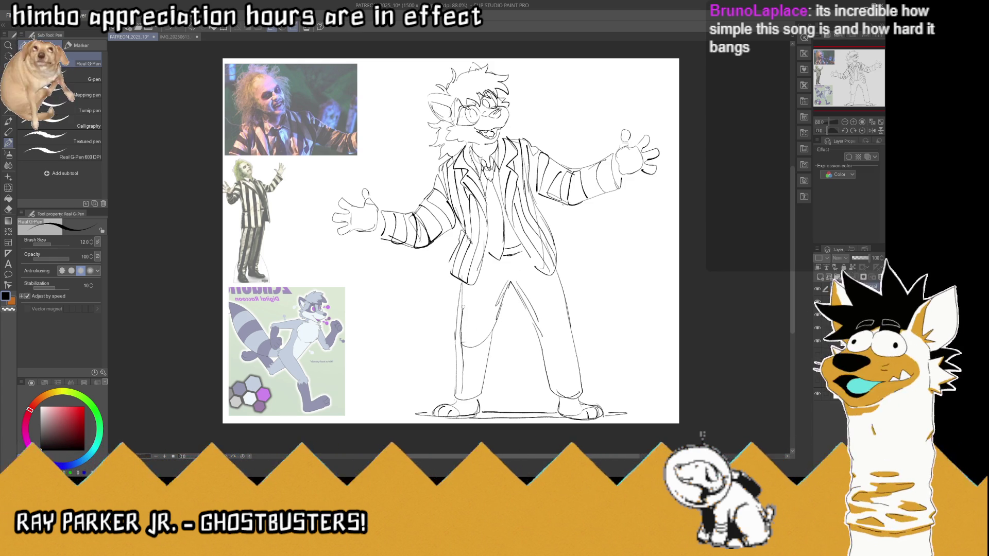
Add pinstripes to both trouser legs, save, and start the tail curve from the hip
{"action": "left_click_drag", "start_coordinate": [472, 388], "coordinate": [480, 291]}
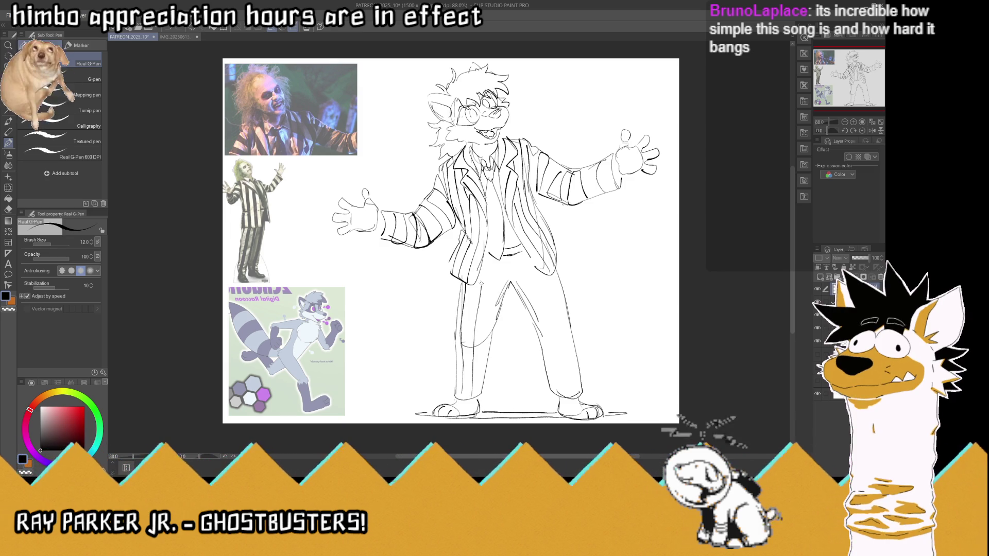
{"action": "mouse_move", "coordinate": [484, 373]}
{"action": "left_mouse_down"}
{"action": "mouse_move", "coordinate": [503, 270]}
{"action": "mouse_move", "coordinate": [518, 291]}
{"action": "left_mouse_up"}
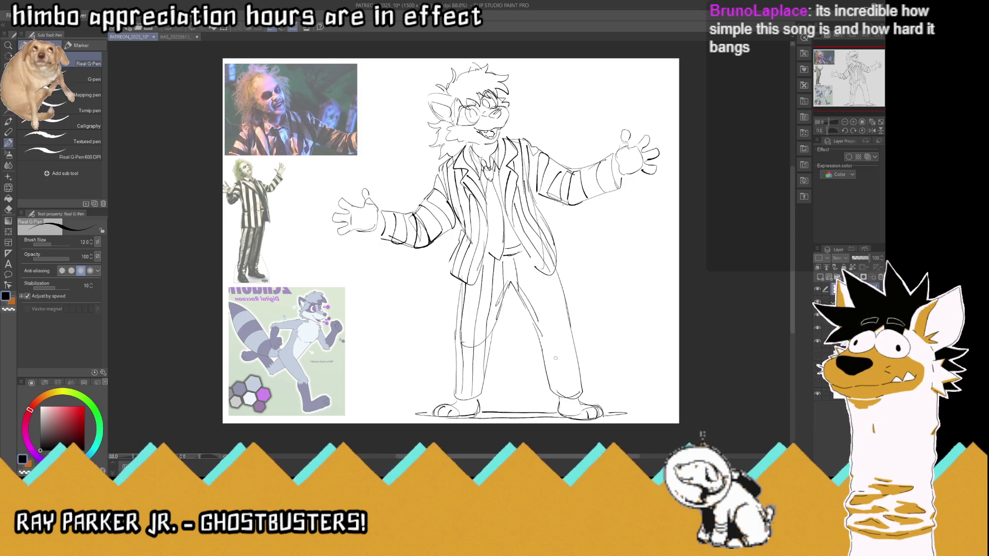
{"action": "left_click_drag", "start_coordinate": [523, 255], "coordinate": [535, 301]}
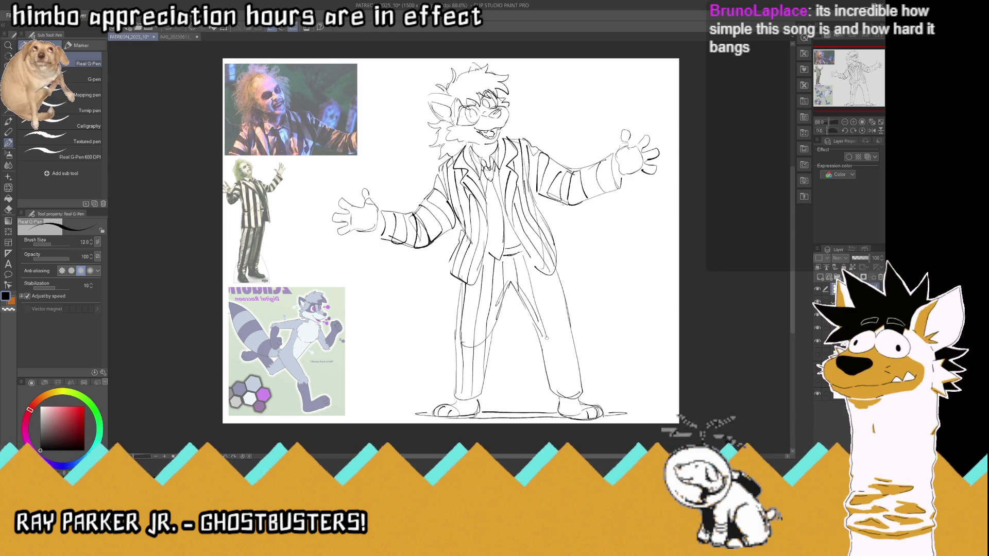
{"action": "left_click_drag", "start_coordinate": [524, 257], "coordinate": [562, 392]}
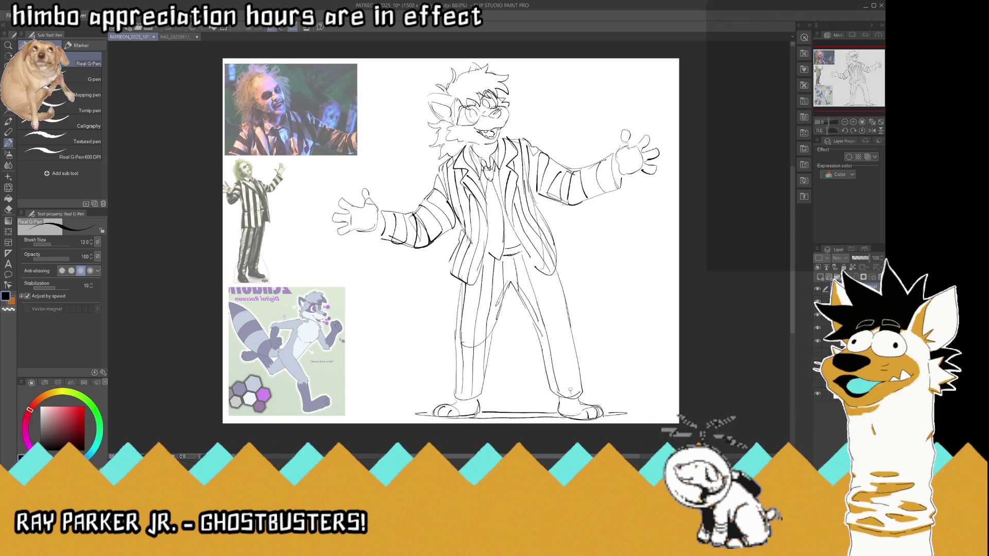
{"action": "key", "text": "ctrl+s"}
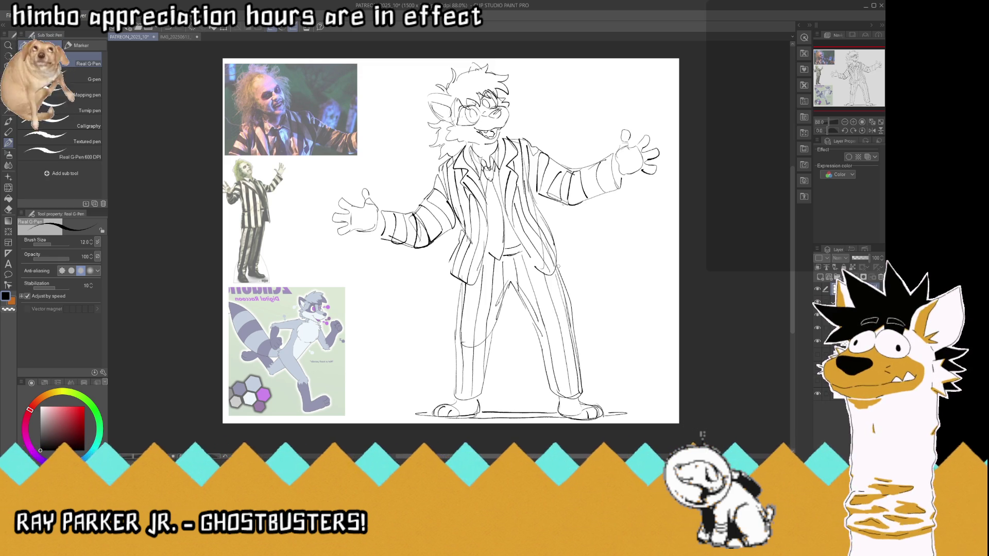
{"action": "mouse_move", "coordinate": [450, 252]}
{"action": "left_mouse_down"}
{"action": "mouse_move", "coordinate": [402, 271]}
{"action": "mouse_move", "coordinate": [345, 345]}
{"action": "mouse_move", "coordinate": [410, 338]}
{"action": "left_mouse_up"}
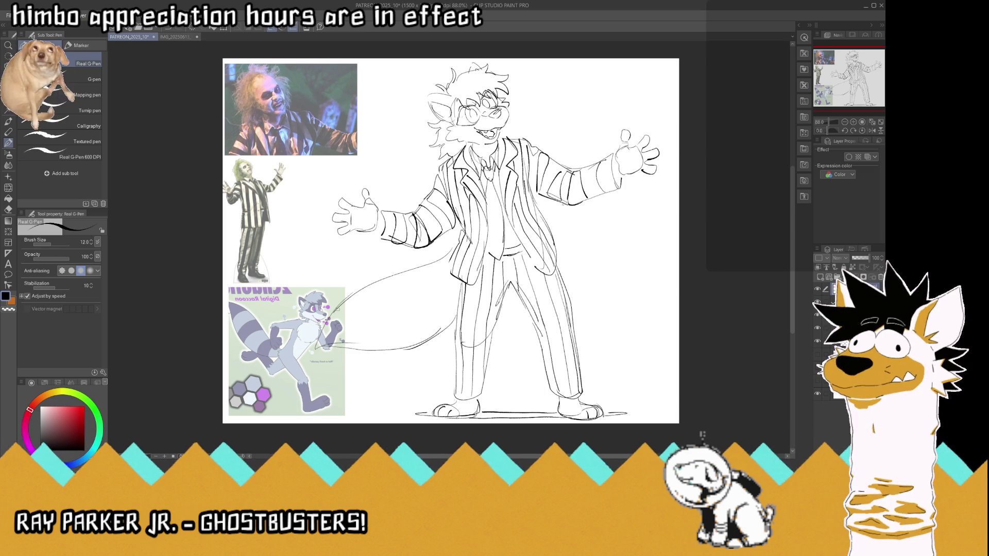
Draw a stroke closing off the tail's left side
{"action": "mouse_move", "coordinate": [344, 299]}
{"action": "left_mouse_down"}
{"action": "mouse_move", "coordinate": [363, 349]}
{"action": "mouse_move", "coordinate": [384, 278]}
{"action": "mouse_move", "coordinate": [438, 337]}
{"action": "mouse_move", "coordinate": [430, 263]}
{"action": "left_mouse_up"}
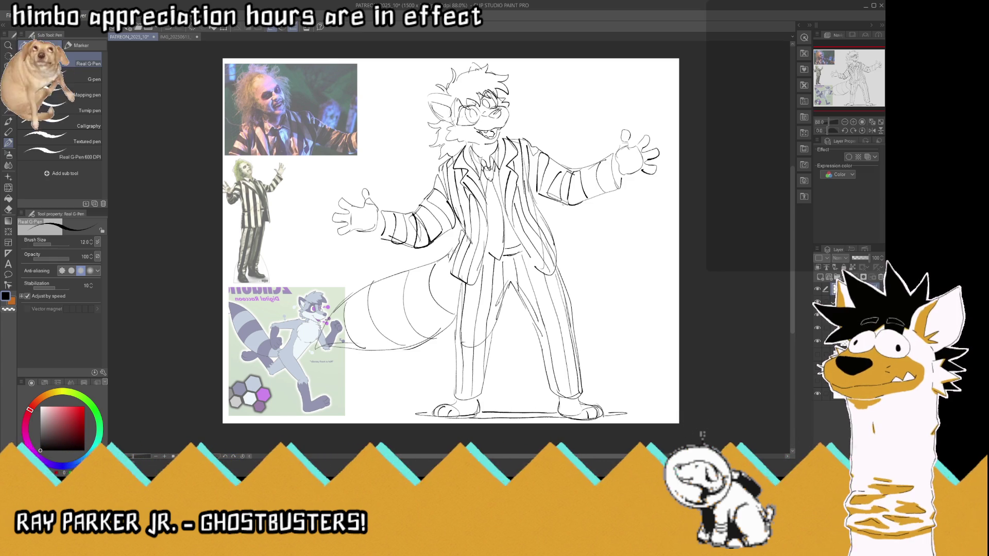
Hide the reference images, save, and move the raccoon sketch about 99 px left
{"action": "key", "text": "v"}
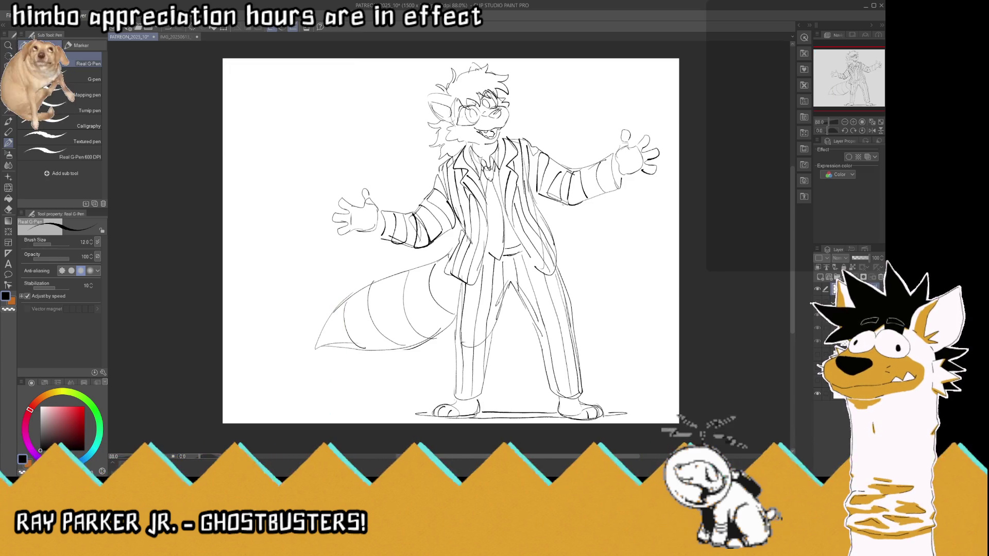
{"action": "key", "text": "ctrl+s"}
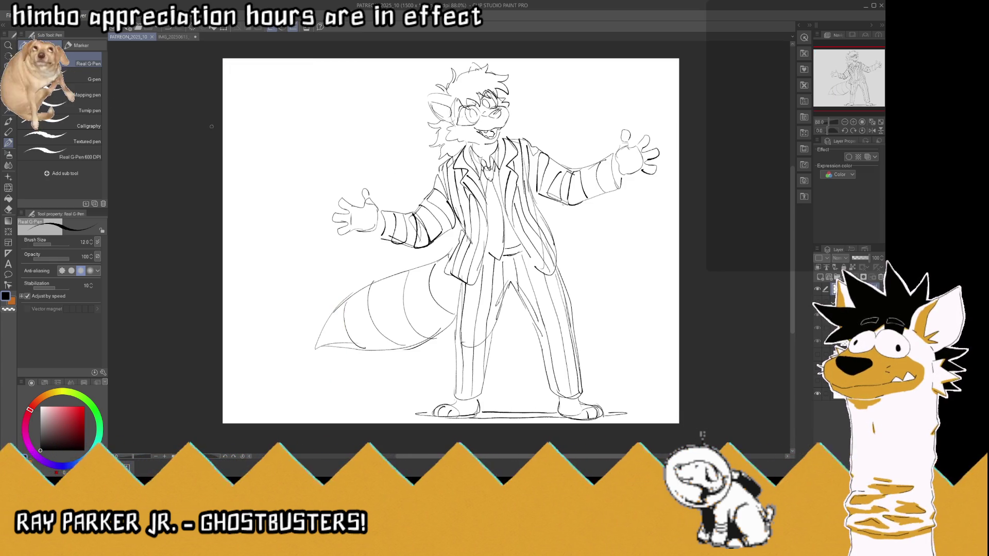
{"action": "key", "text": "k"}
{"action": "left_click_drag", "start_coordinate": [315, 150], "coordinate": [264, 151]}
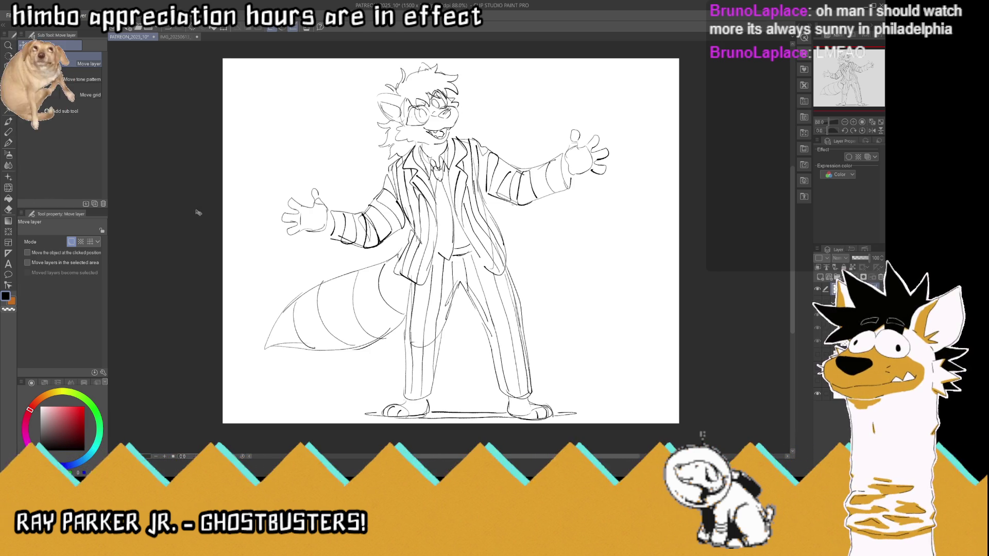
{"action": "left_click", "coordinate": [8, 143]}
Mirror the canvas view and zoom in on the raccoon's head
{"action": "left_click", "coordinate": [869, 131]}
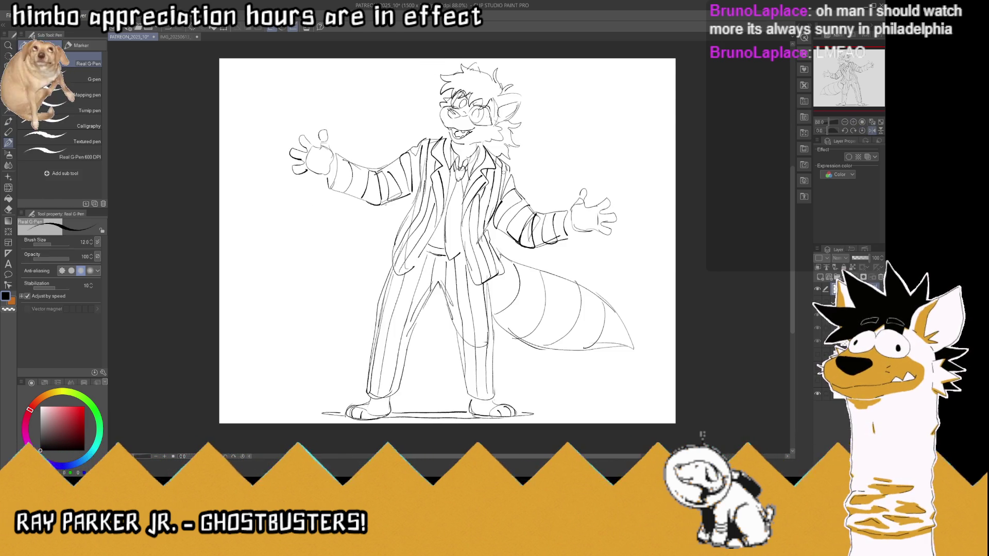
{"action": "scroll", "coordinate": [470, 92], "scroll_direction": "up", "scroll_amount": 1}
{"action": "scroll", "coordinate": [469, 93], "scroll_direction": "up", "scroll_amount": 1}
{"action": "scroll", "coordinate": [469, 93], "scroll_direction": "up", "scroll_amount": 1}
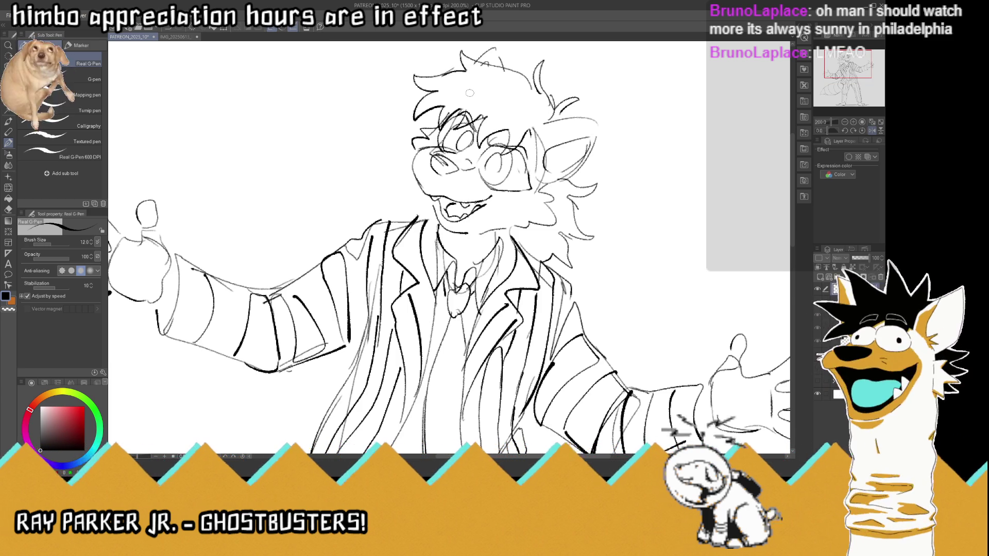
Redraw both eyes and glasses lenses with cleaner lines and fit the figure to screen
{"action": "left_click_drag", "start_coordinate": [488, 153], "coordinate": [485, 178]}
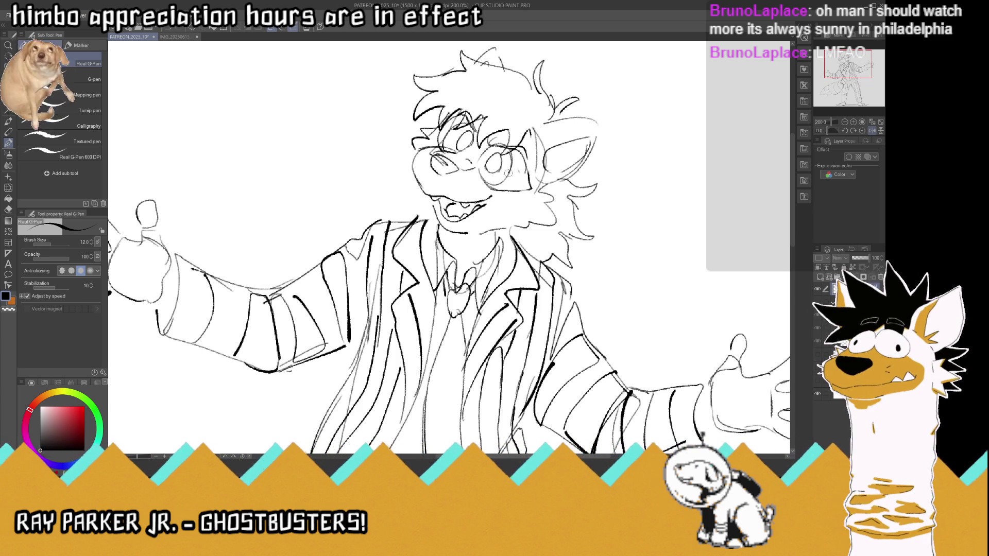
{"action": "mouse_move", "coordinate": [471, 143]}
{"action": "left_mouse_down"}
{"action": "mouse_move", "coordinate": [449, 153]}
{"action": "mouse_move", "coordinate": [443, 133]}
{"action": "left_mouse_up"}
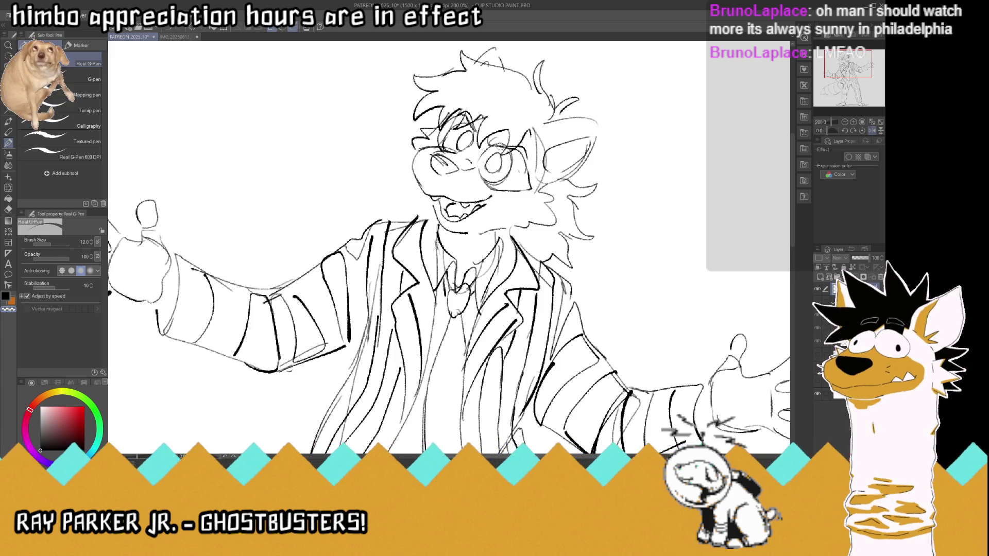
{"action": "left_click", "coordinate": [870, 122]}
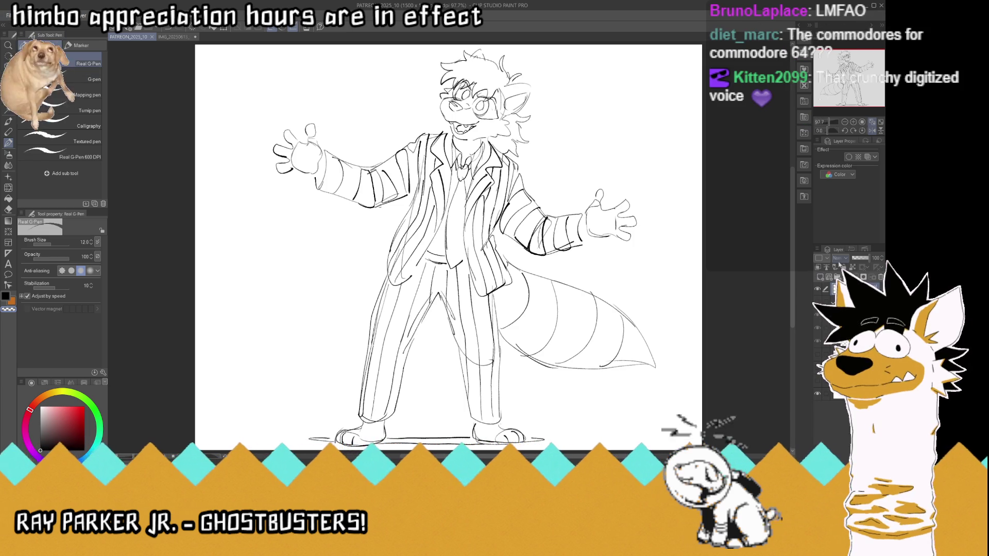
Flip the canvas view back to normal and hide the white Paper layer
{"action": "left_click", "coordinate": [872, 131]}
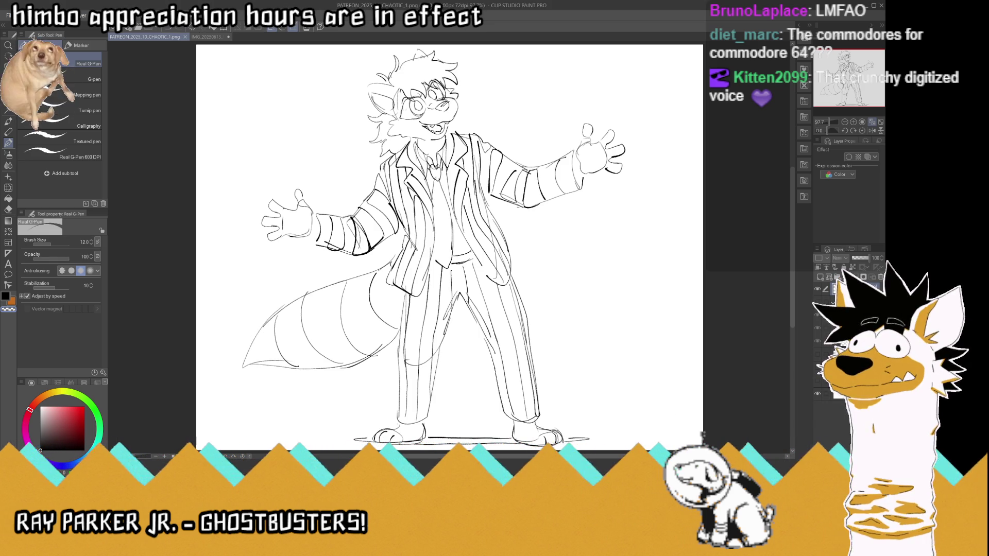
{"action": "left_click", "coordinate": [818, 394]}
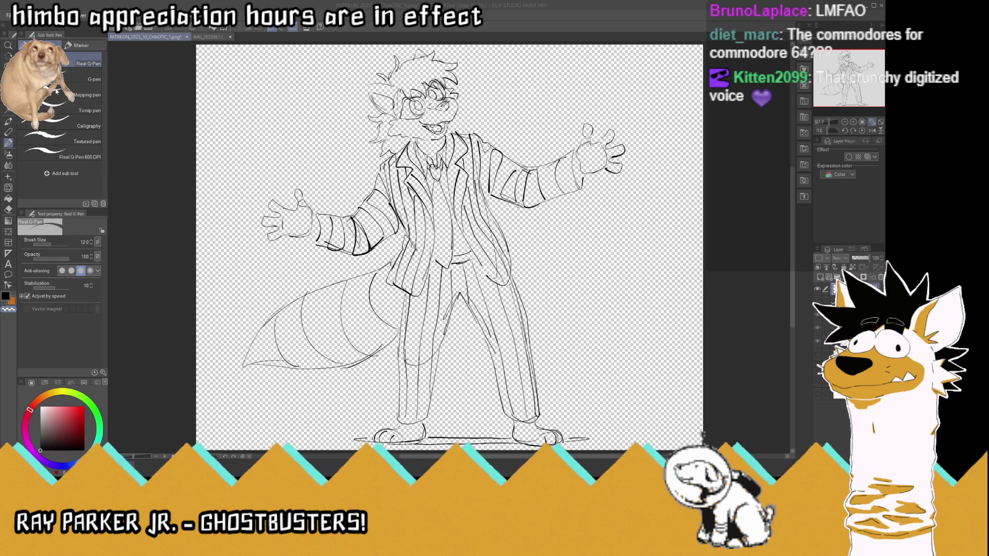
Save a transparent PATREON_2025_10_CHAOTIC_2.png copy, then re-show the Paper layer in PATREON_2025_10
{"action": "key", "text": "Return"}
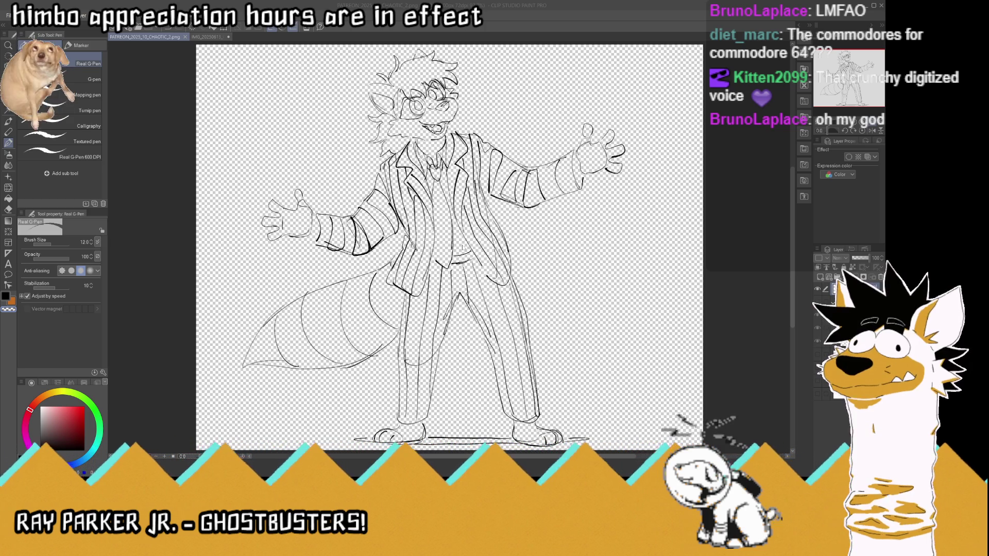
{"action": "key", "text": "Return"}
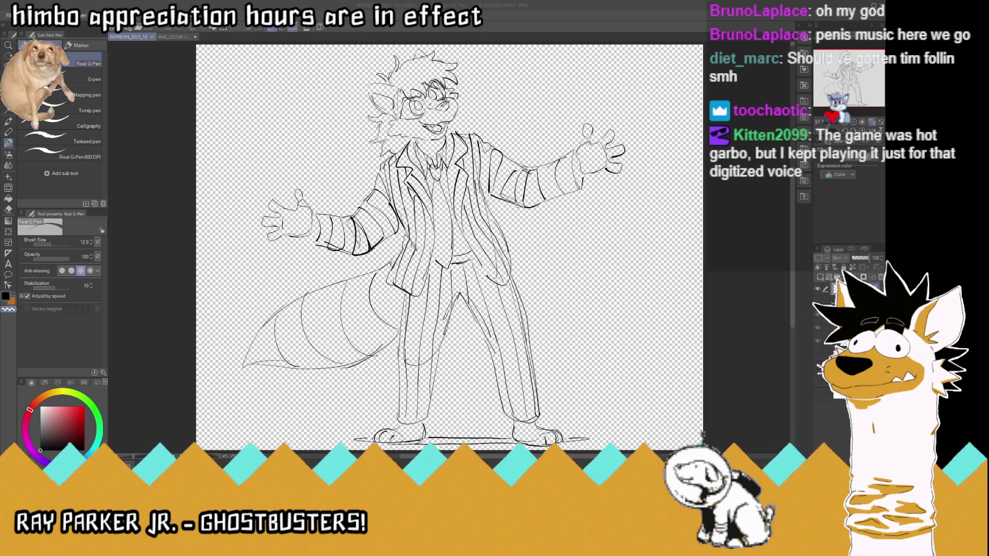
{"action": "left_click", "coordinate": [807, 353]}
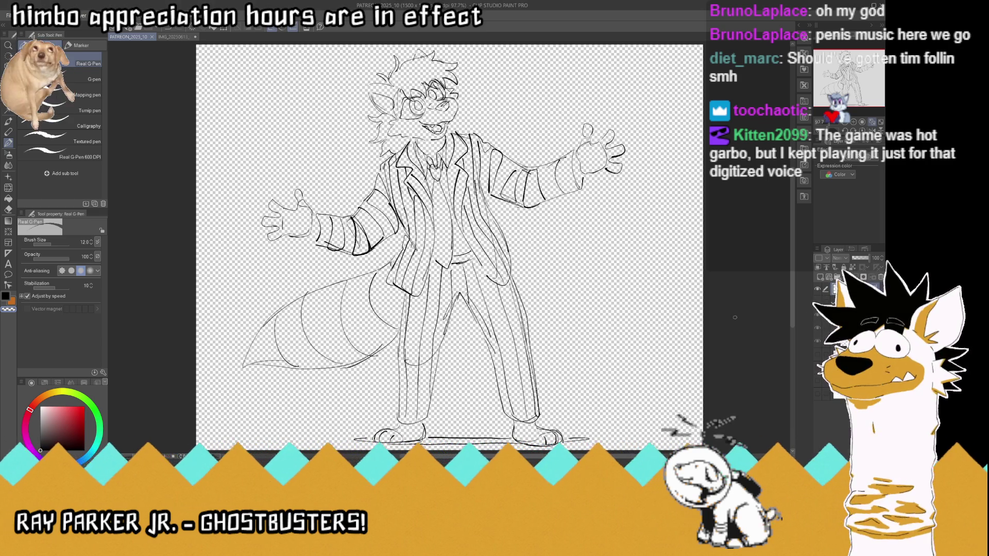
{"action": "left_click", "coordinate": [818, 394]}
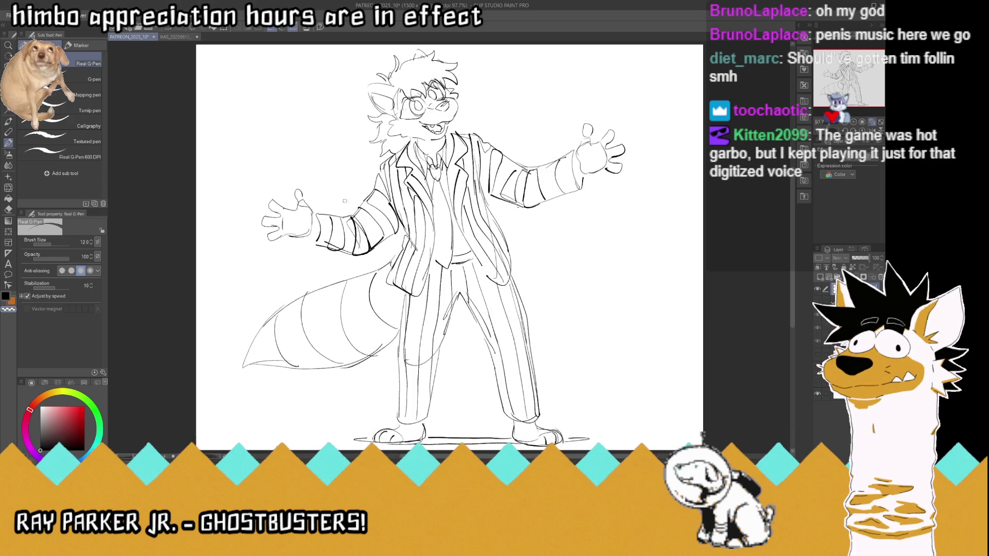
Save the raccoon sketch, reset the canvas rotation to upright, and switch to the fox reference sheet
{"action": "key", "text": "ctrl+s"}
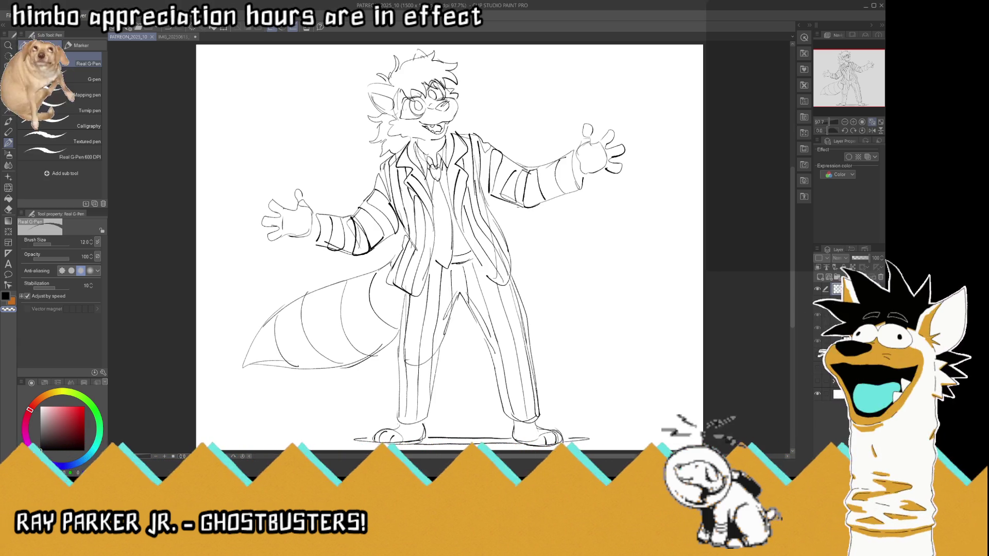
{"action": "key", "text": "i"}
{"action": "key", "text": "asciicircum"}
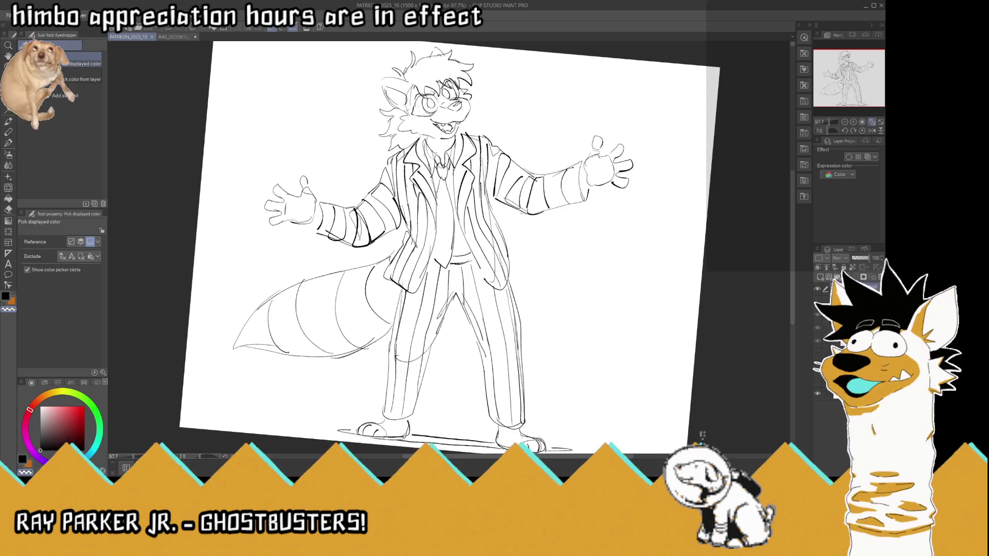
{"action": "left_click", "coordinate": [863, 131]}
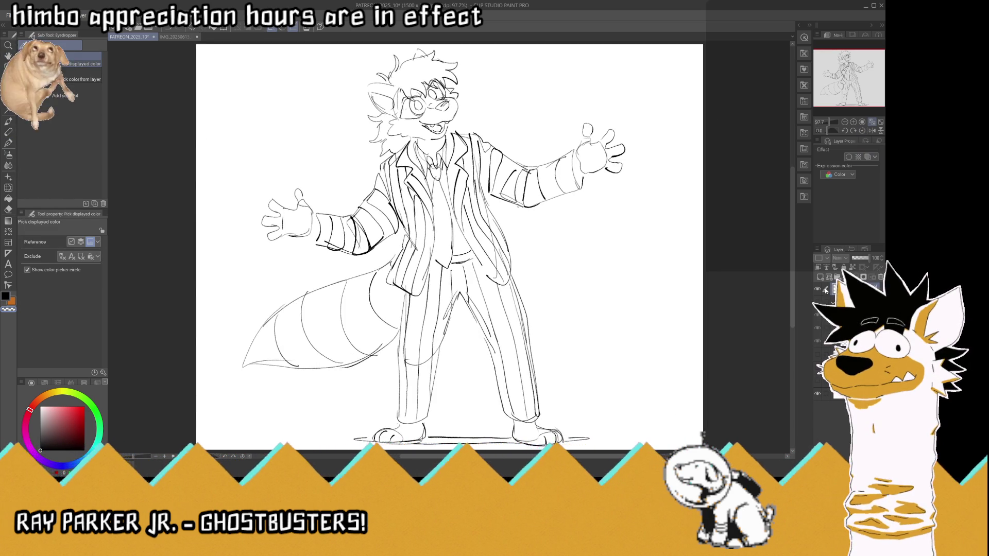
{"action": "key", "text": "ctrl+v"}
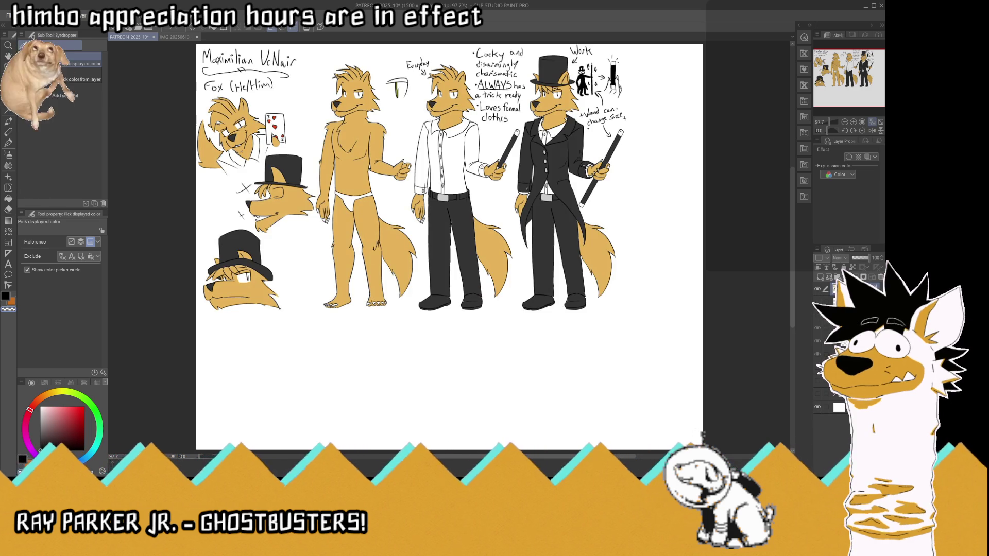
Save the sketch document again and focus the fox reference sheet window for study
{"action": "key", "text": "ctrl+s"}
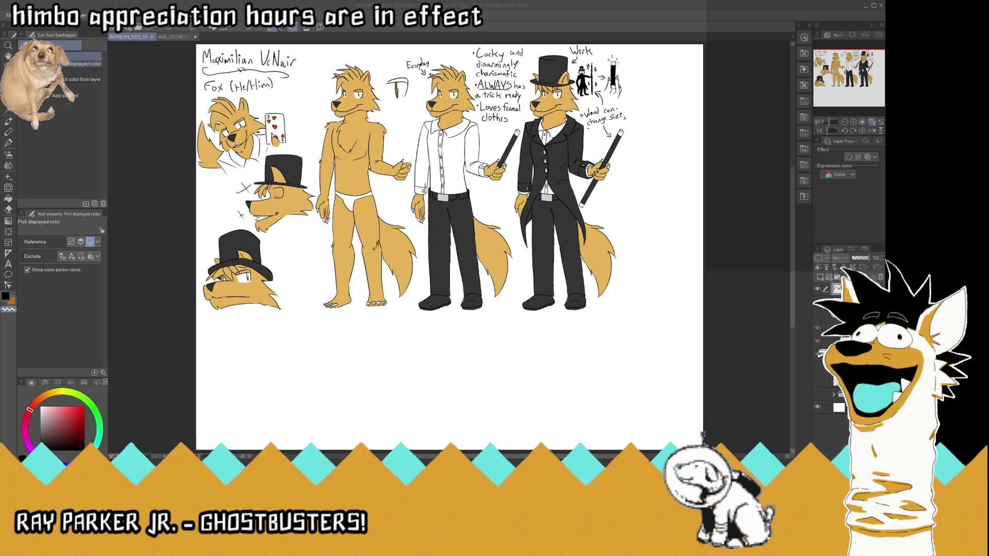
{"action": "left_click", "coordinate": [835, 10]}
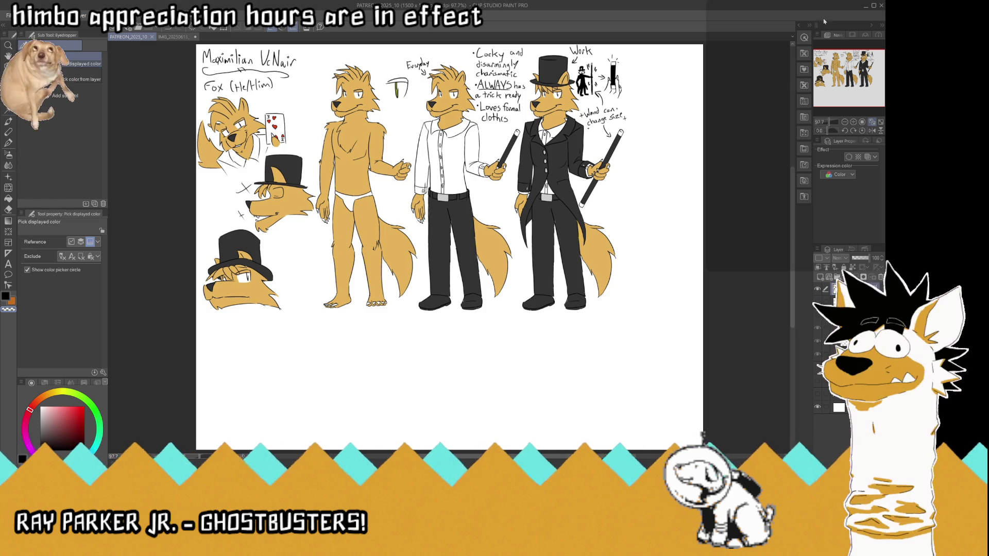
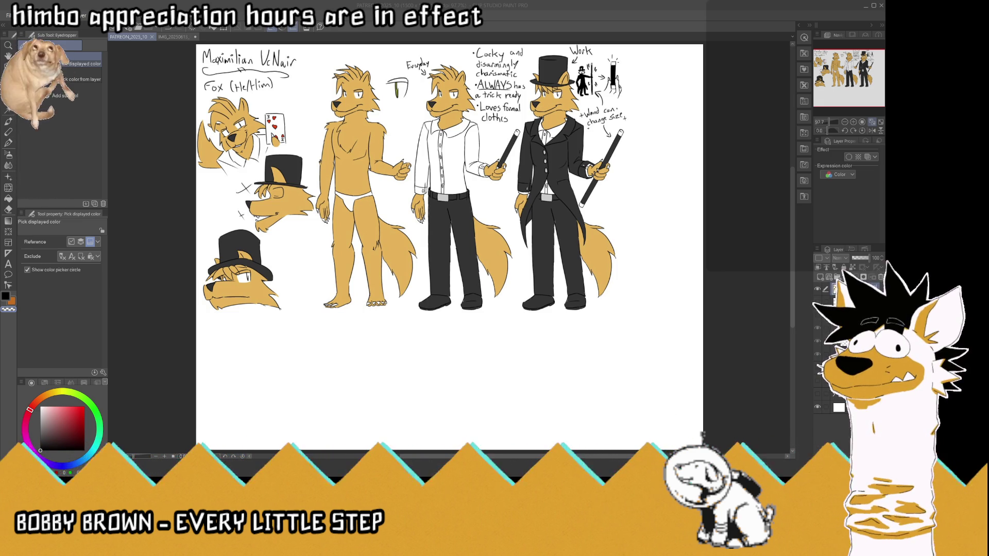
Remove the fox character sheet so the canvas is plain white
{"action": "key", "text": "ctrl+z"}
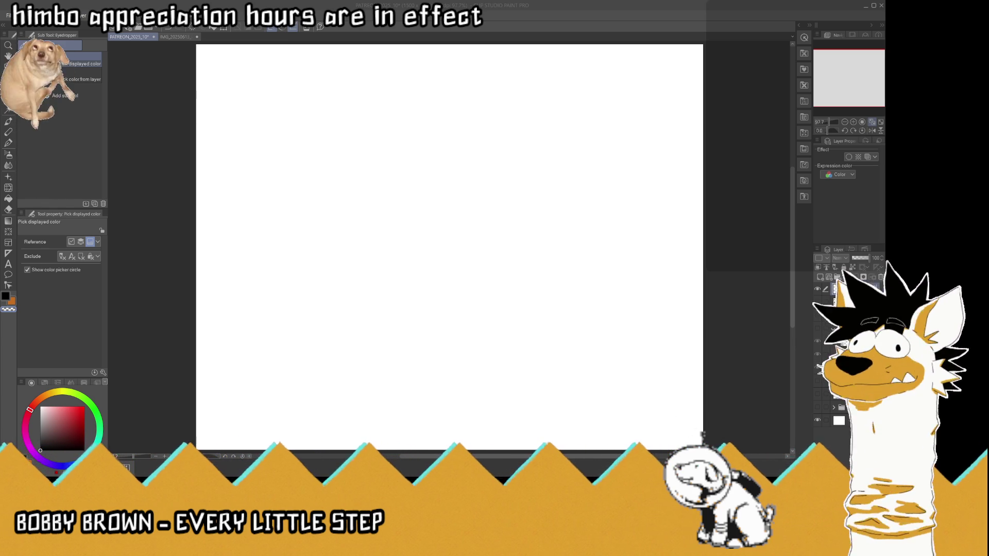
Paste the wolf-with-drink illustration and scale it down onto the canvas's left side
{"action": "left_click", "coordinate": [794, 302]}
{"action": "key", "text": "ctrl+v"}
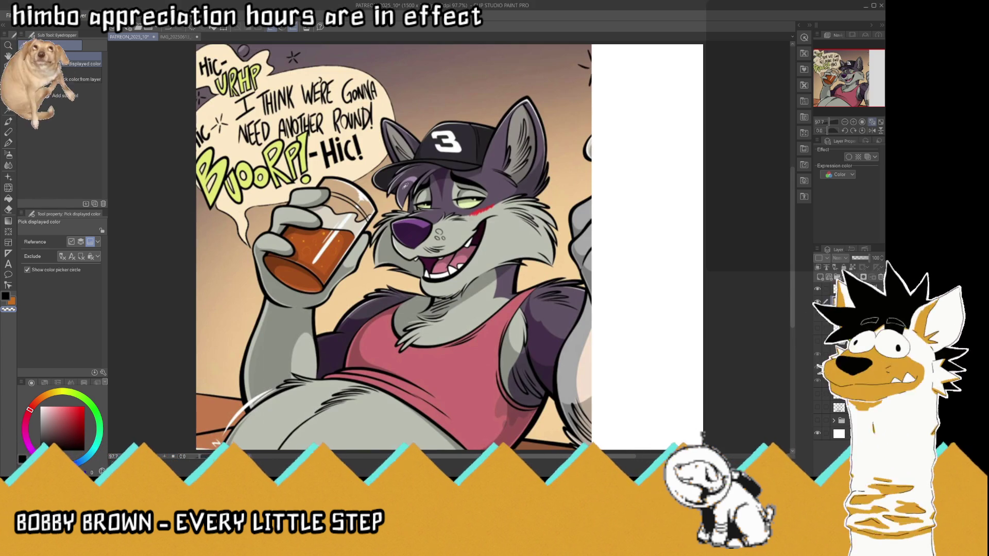
{"action": "key", "text": "ctrl+t"}
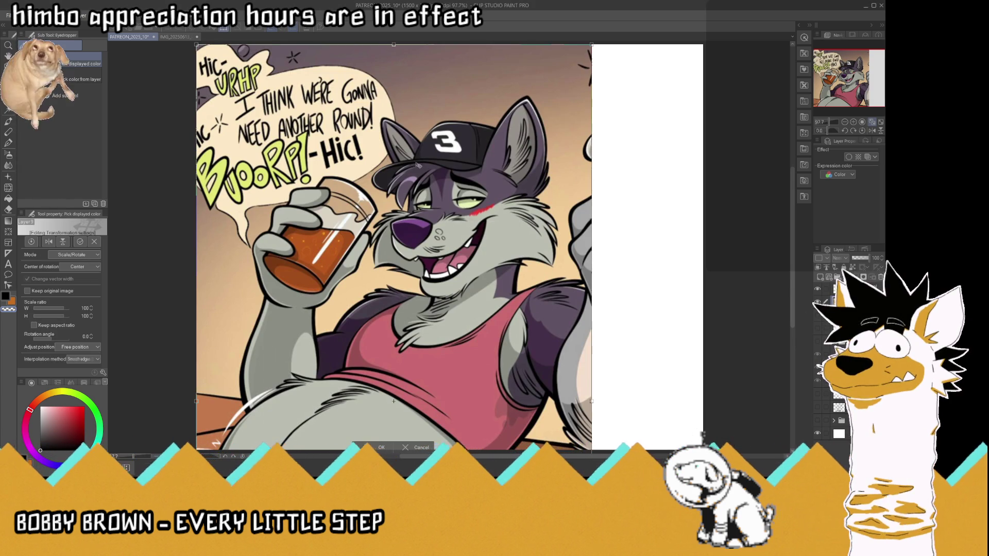
{"action": "scroll", "coordinate": [419, 166], "scroll_direction": "down", "scroll_amount": 3}
{"action": "scroll", "coordinate": [477, 337], "scroll_direction": "down", "scroll_amount": 2}
{"action": "left_click_drag", "start_coordinate": [477, 360], "coordinate": [422, 263]}
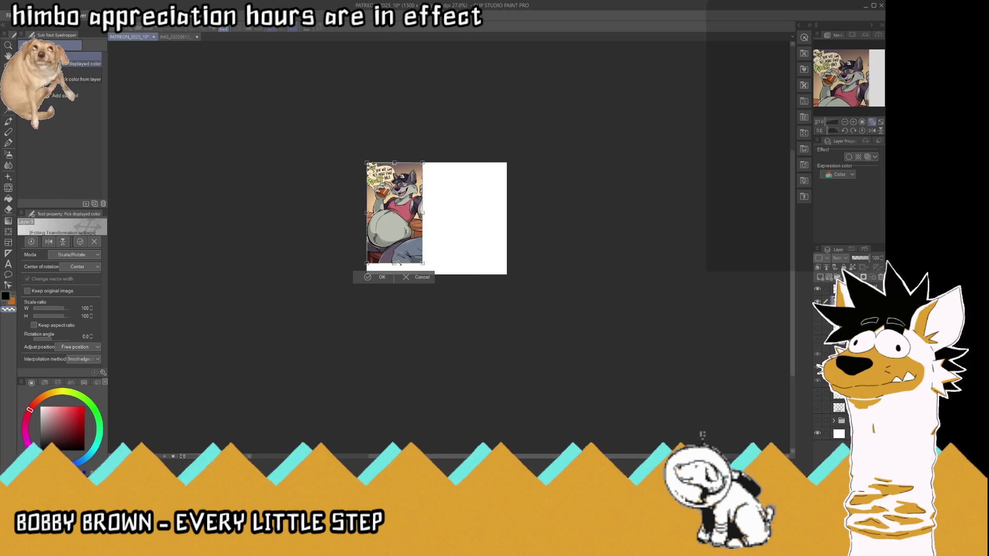
{"action": "left_click", "coordinate": [377, 272]}
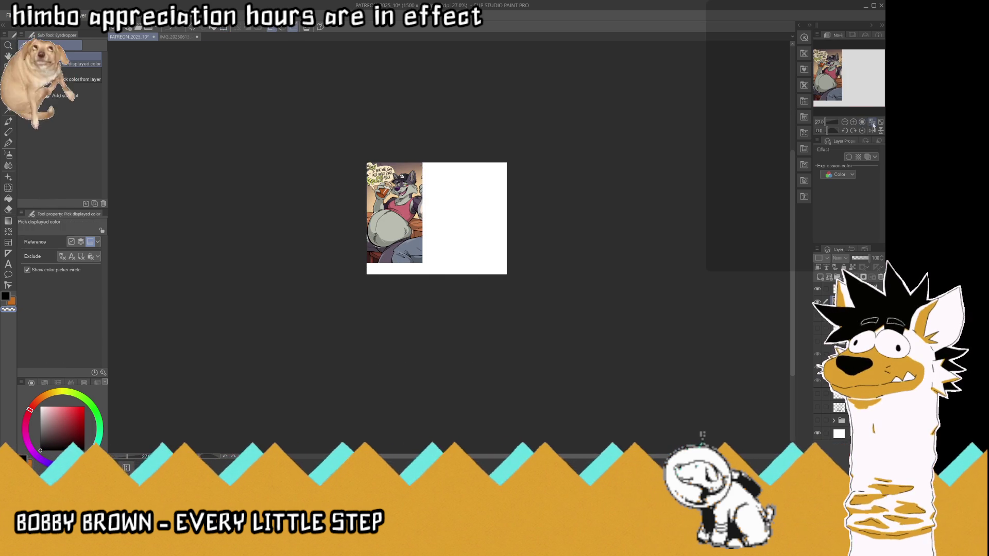
{"action": "left_click", "coordinate": [871, 121]}
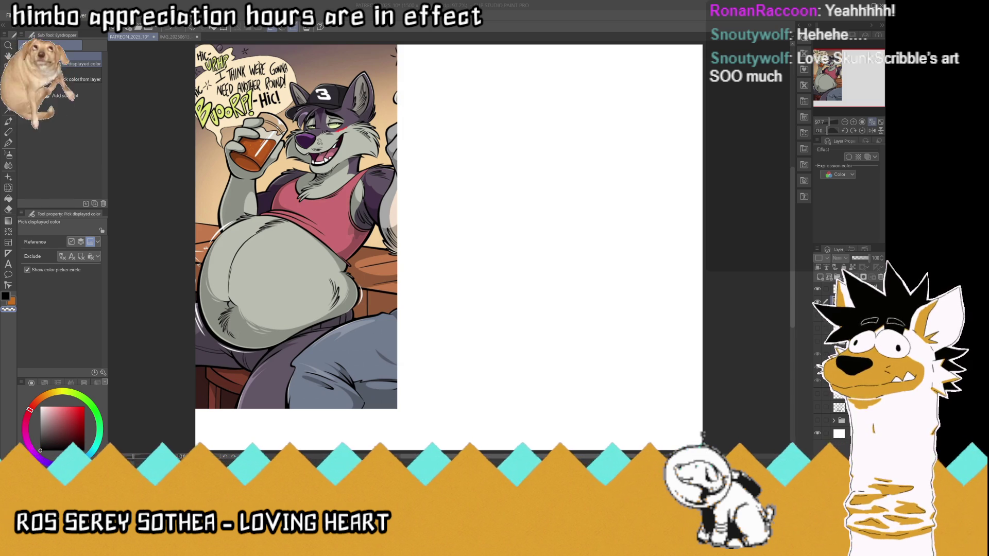
Save the file and shrink the wolf reference further into the top-left corner
{"action": "key", "text": "ctrl+s"}
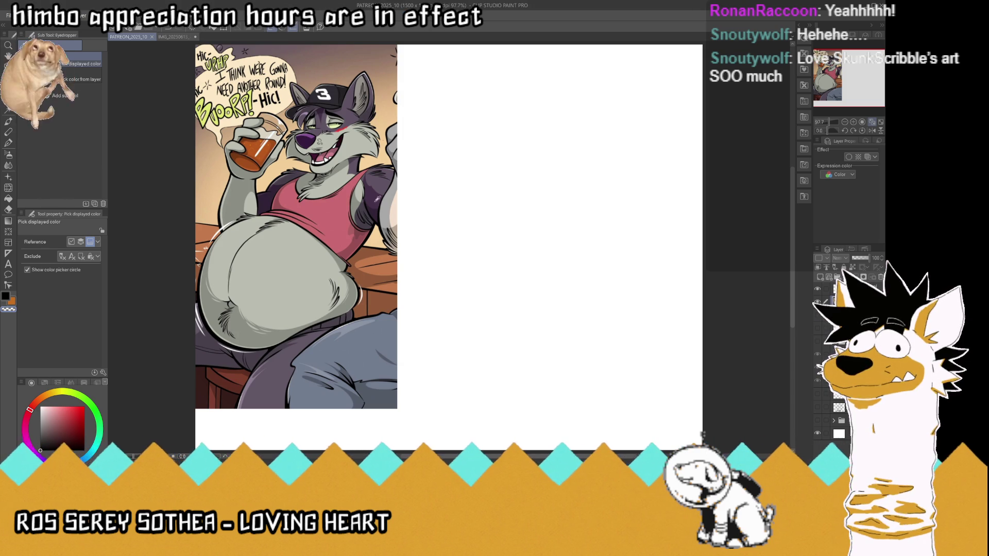
{"action": "key", "text": "ctrl+t"}
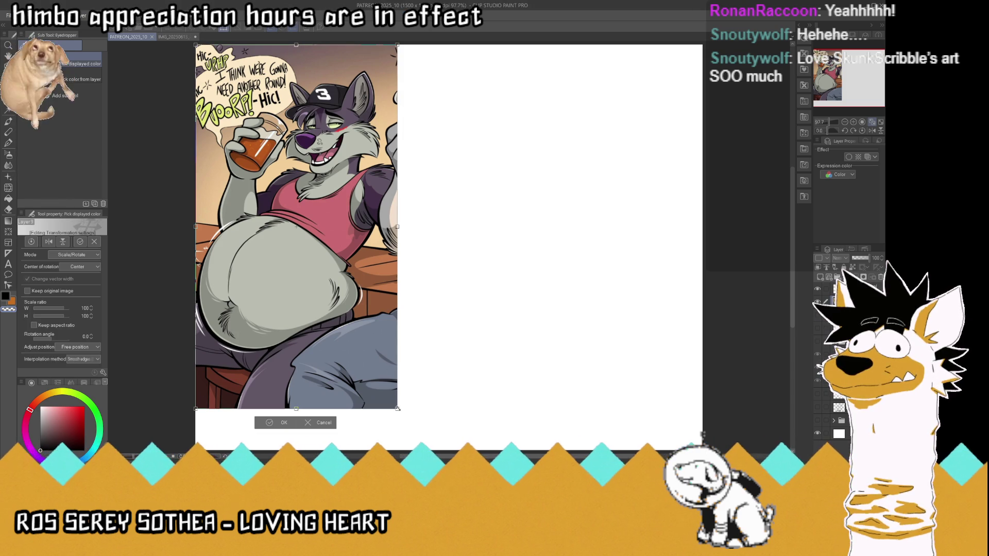
{"action": "left_click_drag", "start_coordinate": [316, 290], "coordinate": [297, 257]}
{"action": "left_click", "coordinate": [240, 270]}
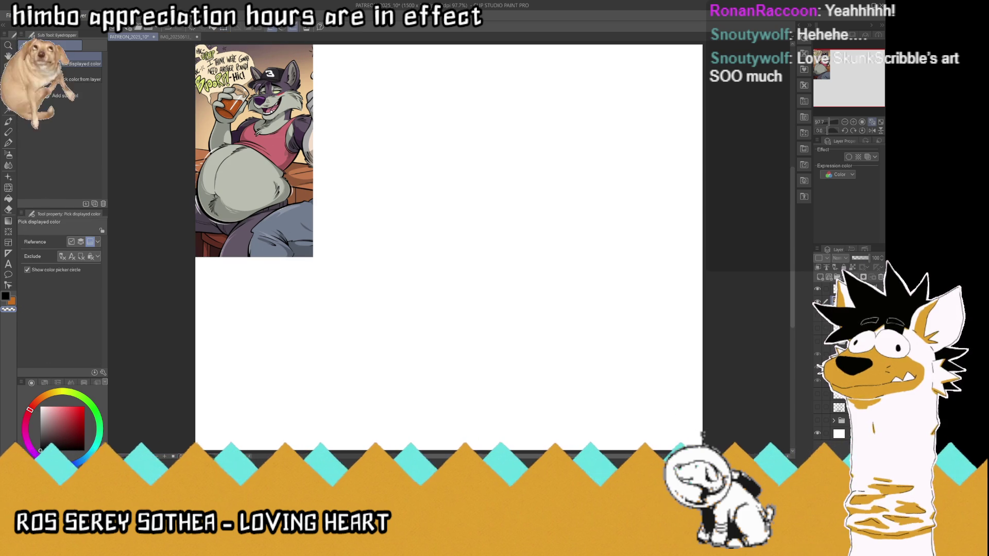
Fade the wolf reference layer to 54% opacity and switch to the pen
{"action": "left_click", "coordinate": [860, 258]}
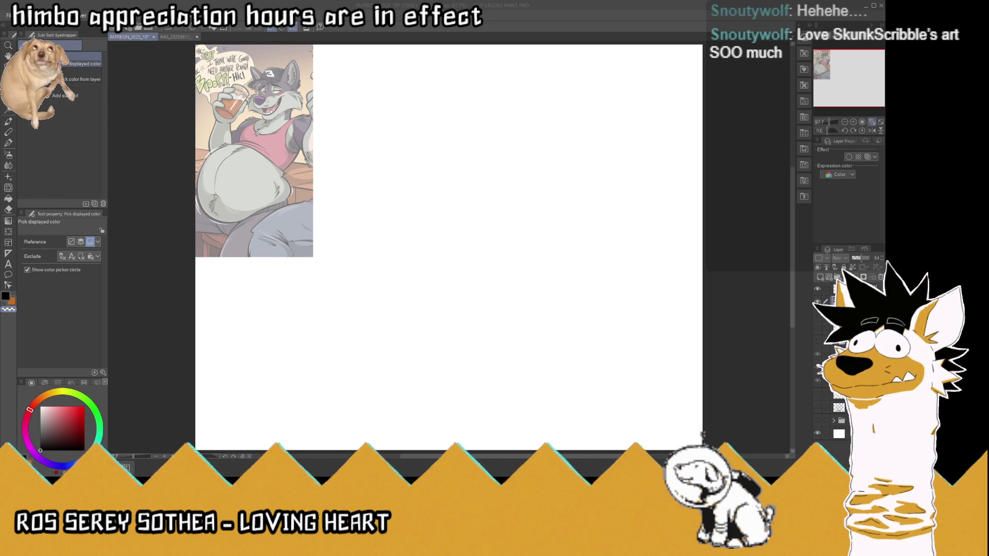
{"action": "key", "text": "alt+Tab"}
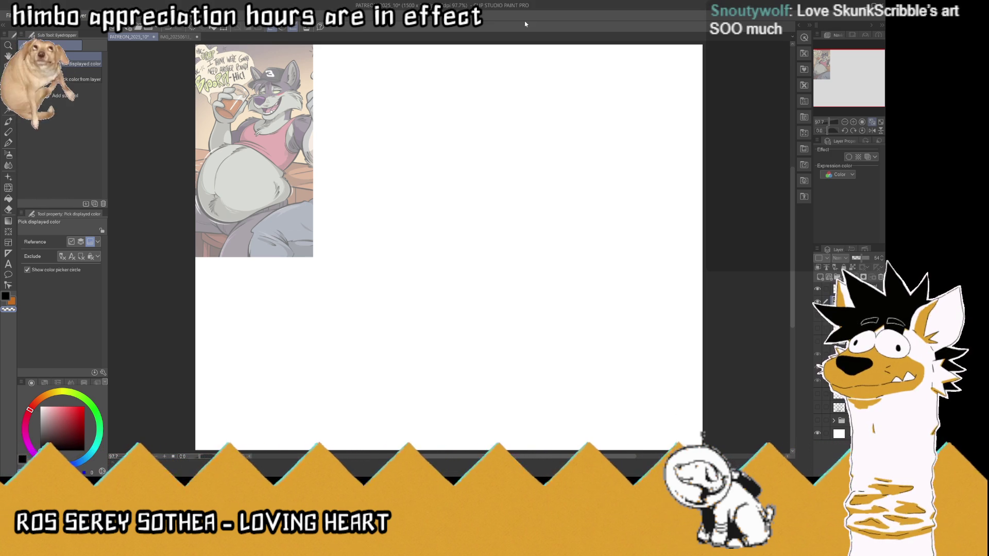
{"action": "key", "text": "p"}
{"action": "key", "text": "alt+Tab"}
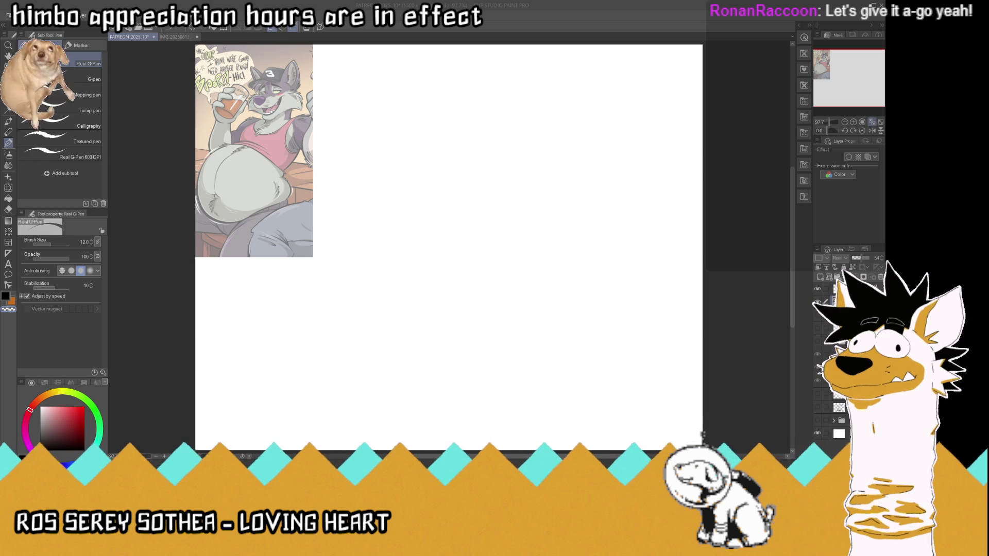
On the top layer, sketch the pear-shaped body outline and chest line mid-canvas
{"action": "left_click", "coordinate": [578, 20]}
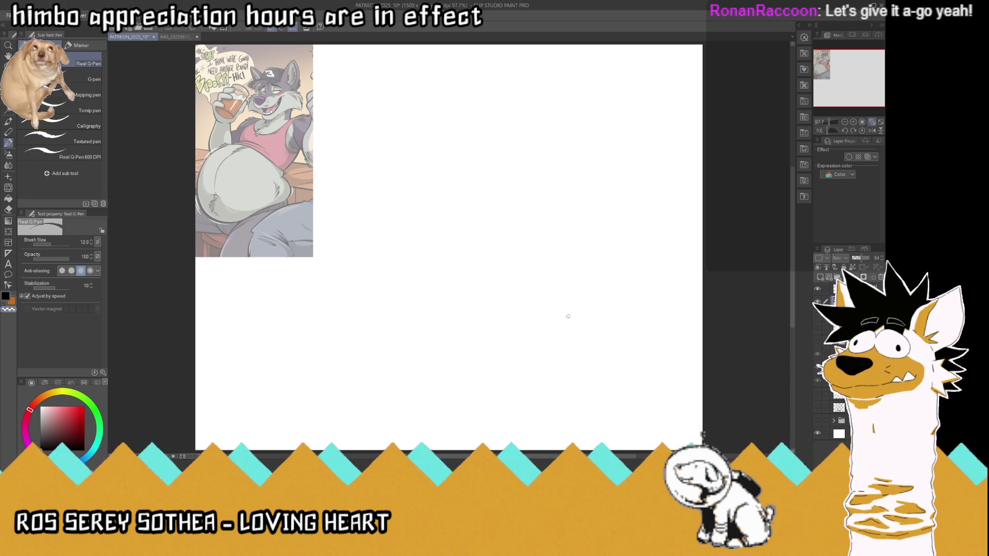
{"action": "left_click", "coordinate": [844, 289]}
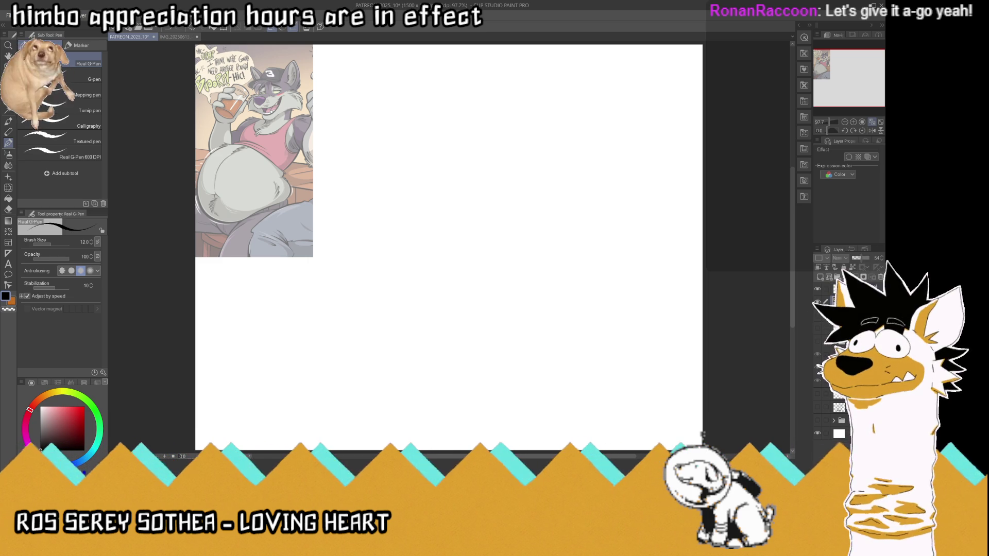
{"action": "mouse_move", "coordinate": [563, 317]}
{"action": "left_mouse_down"}
{"action": "mouse_move", "coordinate": [537, 346]}
{"action": "mouse_move", "coordinate": [492, 333]}
{"action": "mouse_move", "coordinate": [470, 263]}
{"action": "left_mouse_up"}
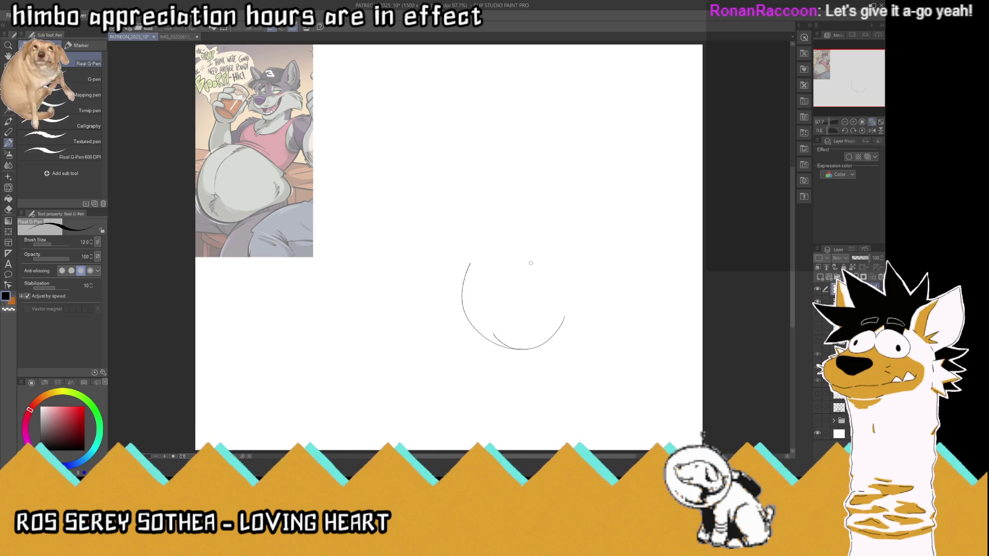
{"action": "mouse_move", "coordinate": [529, 261]}
{"action": "left_mouse_down"}
{"action": "mouse_move", "coordinate": [503, 252]}
{"action": "mouse_move", "coordinate": [490, 211]}
{"action": "mouse_move", "coordinate": [470, 262]}
{"action": "mouse_move", "coordinate": [446, 201]}
{"action": "mouse_move", "coordinate": [508, 172]}
{"action": "left_mouse_up"}
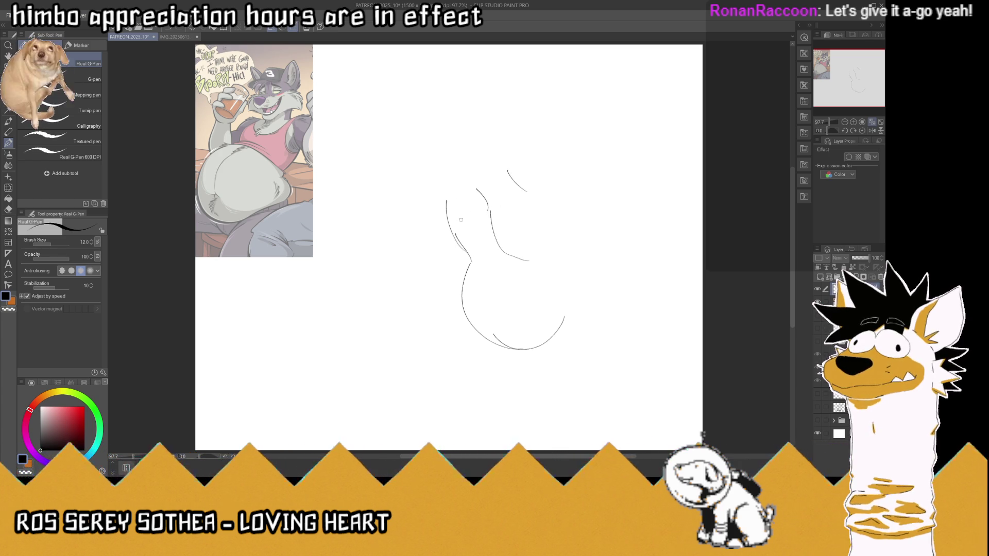
{"action": "left_click_drag", "start_coordinate": [456, 246], "coordinate": [513, 179]}
{"action": "mouse_move", "coordinate": [551, 224]}
{"action": "left_mouse_down"}
{"action": "mouse_move", "coordinate": [521, 175]}
{"action": "mouse_move", "coordinate": [554, 229]}
{"action": "mouse_move", "coordinate": [509, 349]}
{"action": "left_mouse_up"}
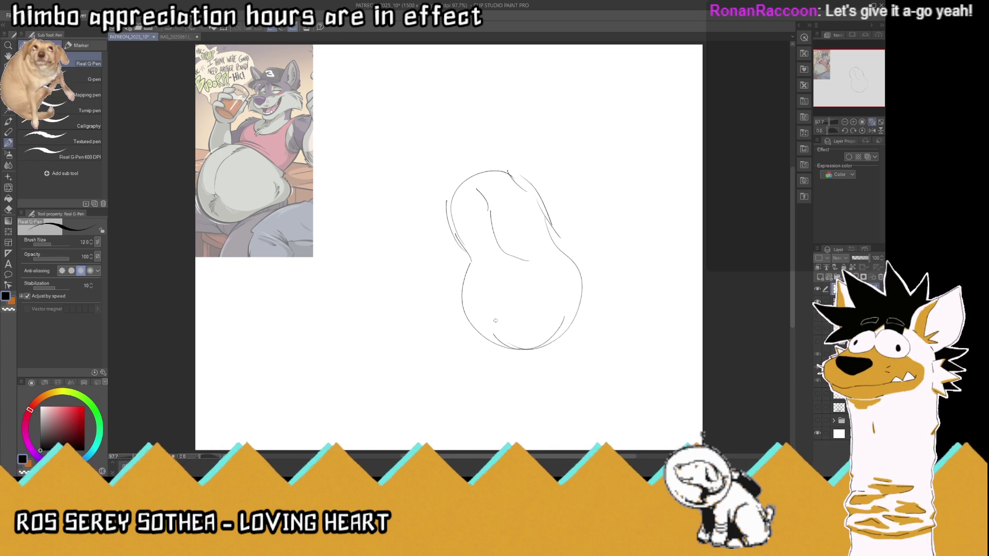
Add the head with glasses and snout, then paste the tuxedo wolf reference
{"action": "mouse_move", "coordinate": [480, 194]}
{"action": "left_mouse_down"}
{"action": "mouse_move", "coordinate": [463, 172]}
{"action": "mouse_move", "coordinate": [505, 172]}
{"action": "left_mouse_up"}
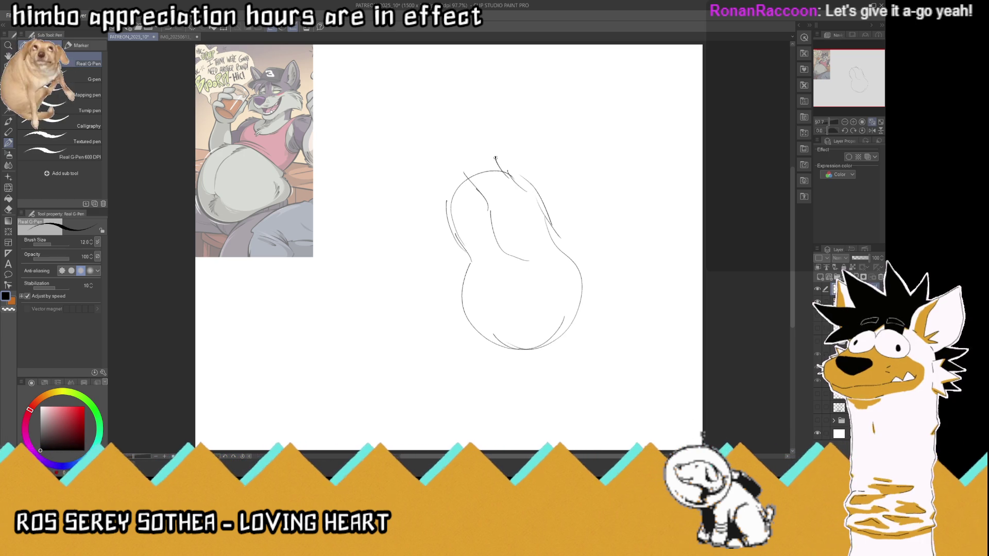
{"action": "mouse_move", "coordinate": [449, 138]}
{"action": "left_mouse_down"}
{"action": "mouse_move", "coordinate": [496, 129]}
{"action": "mouse_move", "coordinate": [497, 170]}
{"action": "mouse_move", "coordinate": [472, 152]}
{"action": "mouse_move", "coordinate": [487, 148]}
{"action": "mouse_move", "coordinate": [449, 156]}
{"action": "mouse_move", "coordinate": [458, 142]}
{"action": "mouse_move", "coordinate": [491, 146]}
{"action": "mouse_move", "coordinate": [482, 148]}
{"action": "left_mouse_up"}
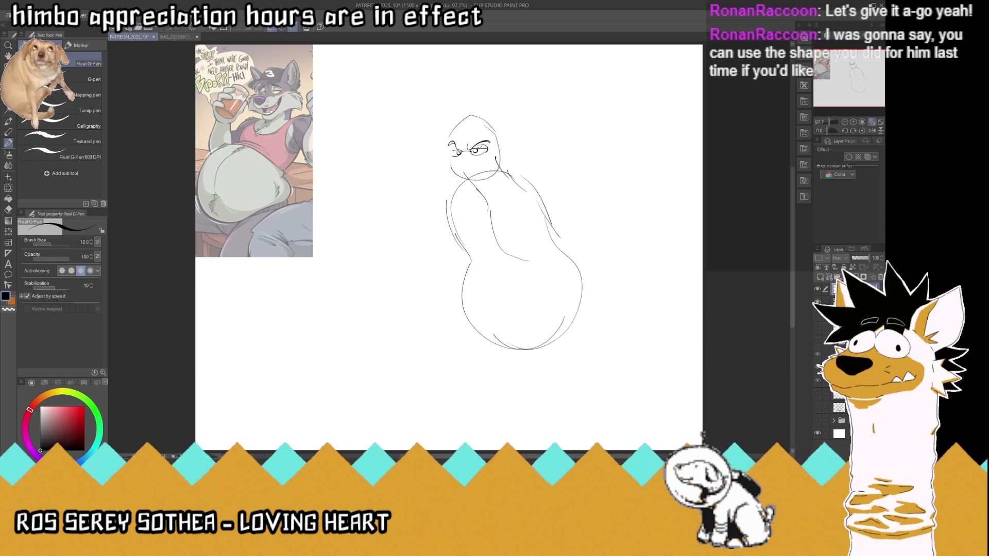
{"action": "mouse_move", "coordinate": [454, 155]}
{"action": "left_mouse_down"}
{"action": "mouse_move", "coordinate": [431, 153]}
{"action": "mouse_move", "coordinate": [442, 182]}
{"action": "mouse_move", "coordinate": [442, 153]}
{"action": "mouse_move", "coordinate": [431, 160]}
{"action": "left_mouse_up"}
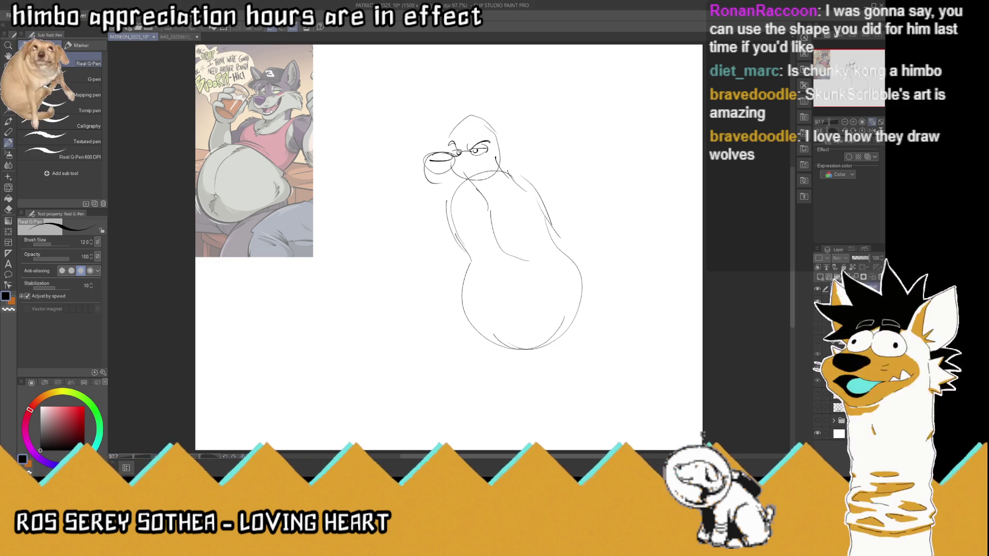
{"action": "key", "text": "ctrl+v"}
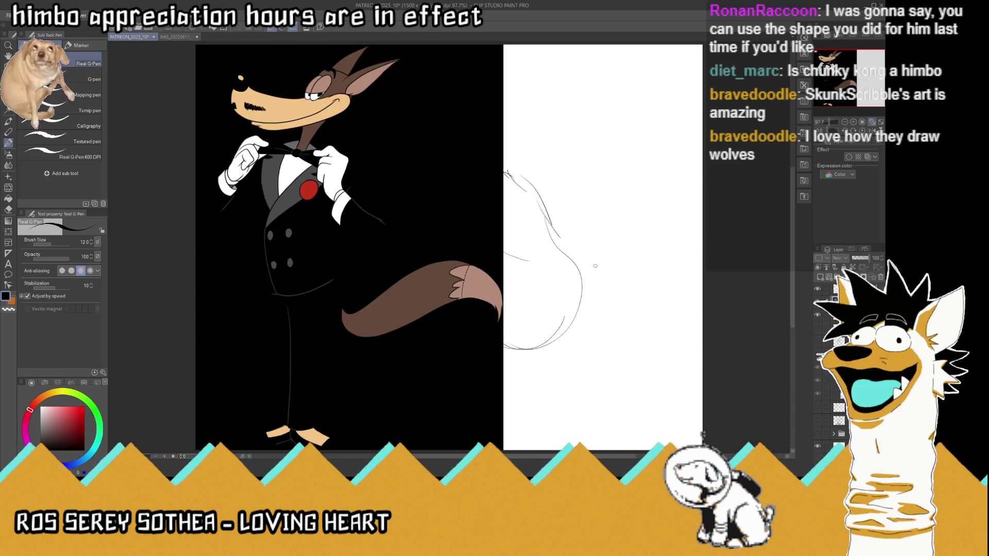
Scale the tuxedo wolf reference to 31% in the lower-left corner, then undo a nose stroke
{"action": "key", "text": "ctrl+t"}
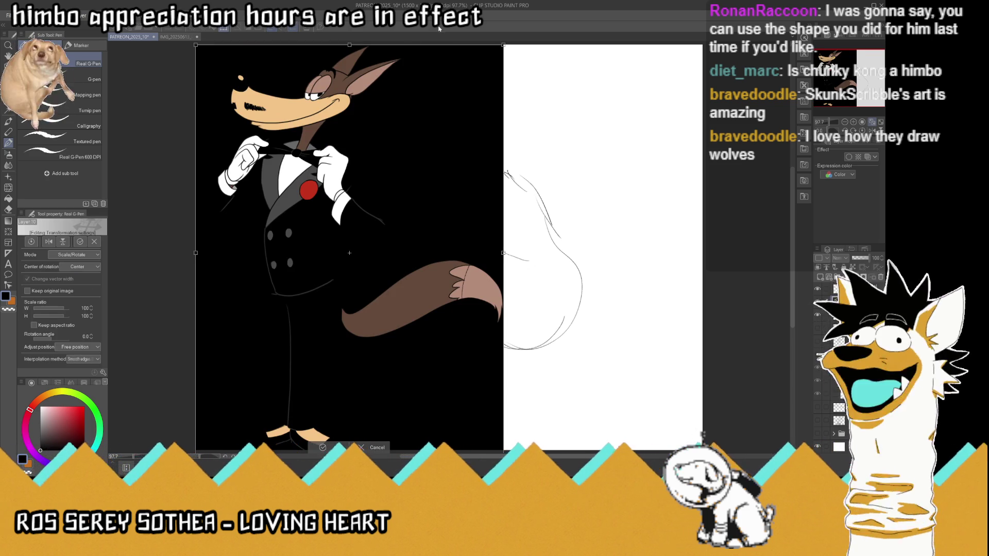
{"action": "mouse_move", "coordinate": [350, 46]}
{"action": "left_mouse_down"}
{"action": "mouse_move", "coordinate": [349, 332]}
{"action": "mouse_move", "coordinate": [275, 329]}
{"action": "mouse_move", "coordinate": [277, 337]}
{"action": "left_mouse_up"}
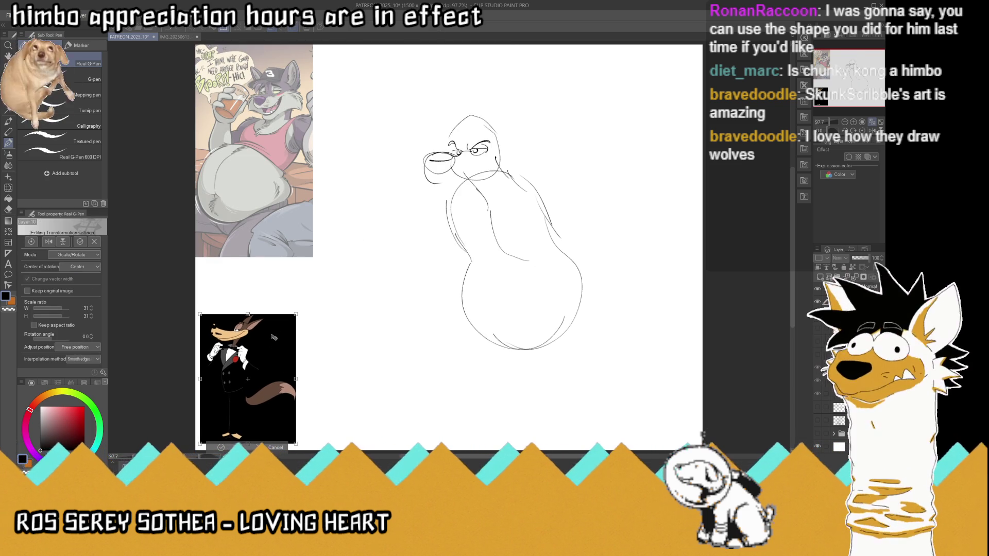
{"action": "key", "text": "Return"}
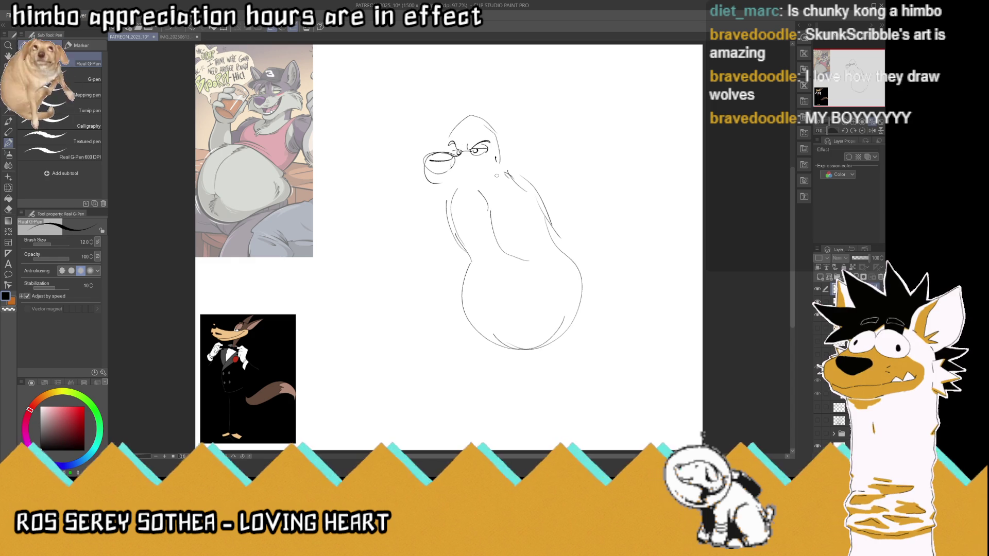
{"action": "key", "text": "ctrl+z"}
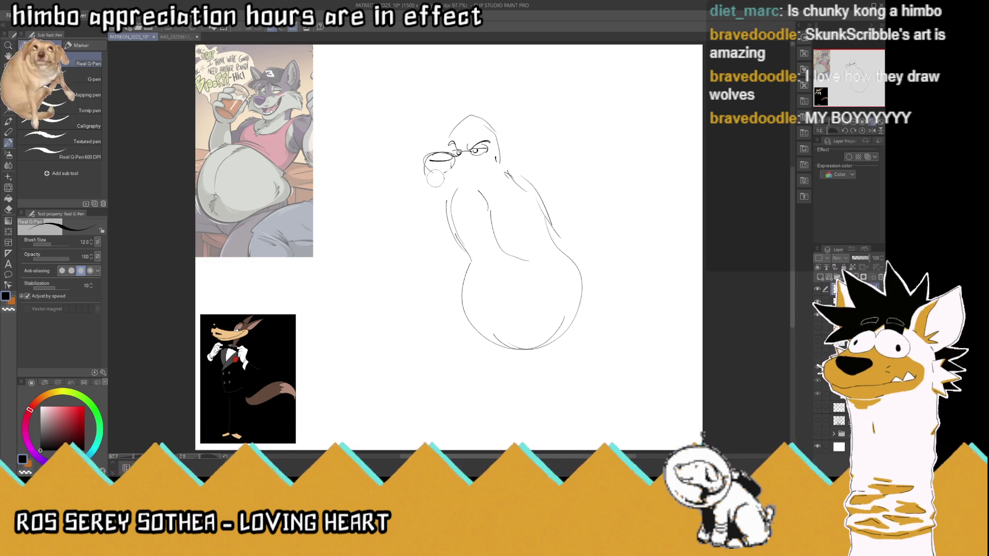
Redraw the nose underside and add cheek, chin and mouth details to the wolf head
{"action": "key", "text": "ctrl+z"}
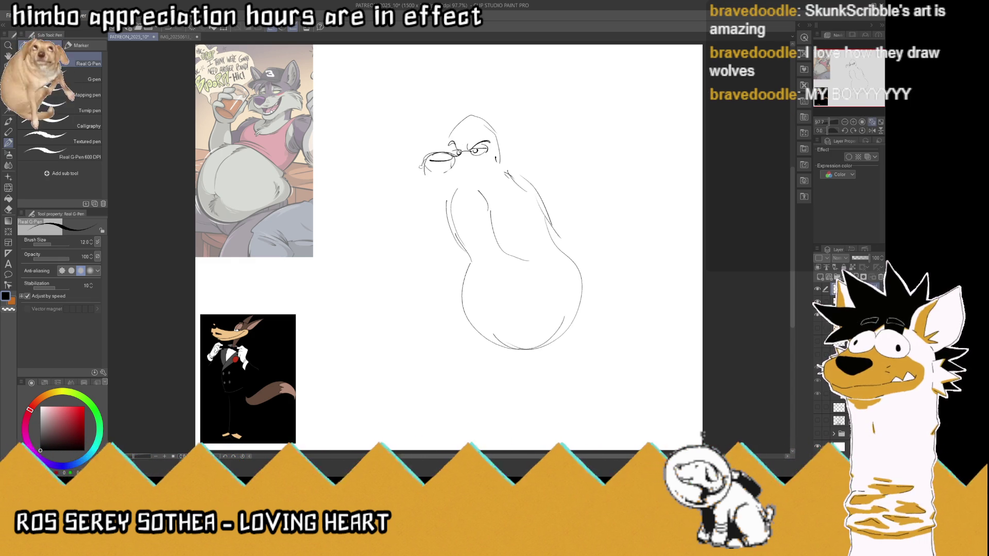
{"action": "mouse_move", "coordinate": [438, 175]}
{"action": "left_mouse_down"}
{"action": "mouse_move", "coordinate": [441, 186]}
{"action": "mouse_move", "coordinate": [475, 179]}
{"action": "left_mouse_up"}
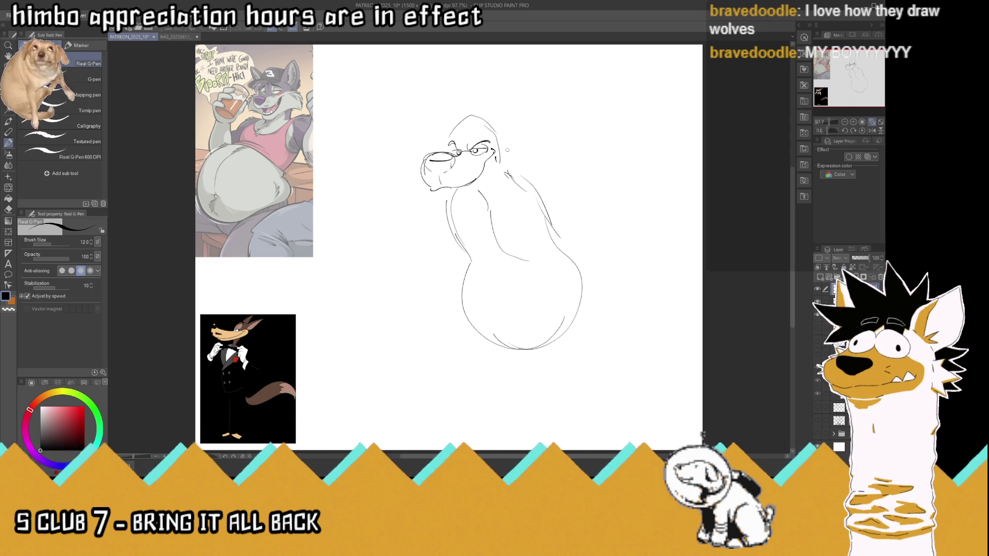
{"action": "mouse_move", "coordinate": [491, 157]}
{"action": "left_mouse_down"}
{"action": "mouse_move", "coordinate": [487, 179]}
{"action": "mouse_move", "coordinate": [445, 206]}
{"action": "left_mouse_up"}
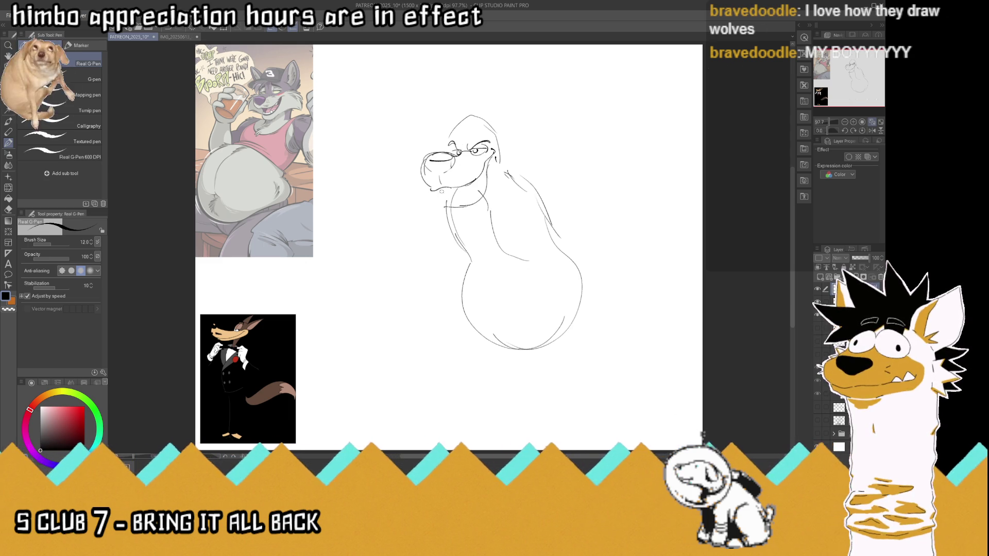
{"action": "mouse_move", "coordinate": [463, 204]}
{"action": "left_mouse_down"}
{"action": "mouse_move", "coordinate": [466, 228]}
{"action": "mouse_move", "coordinate": [442, 226]}
{"action": "mouse_move", "coordinate": [483, 195]}
{"action": "left_mouse_up"}
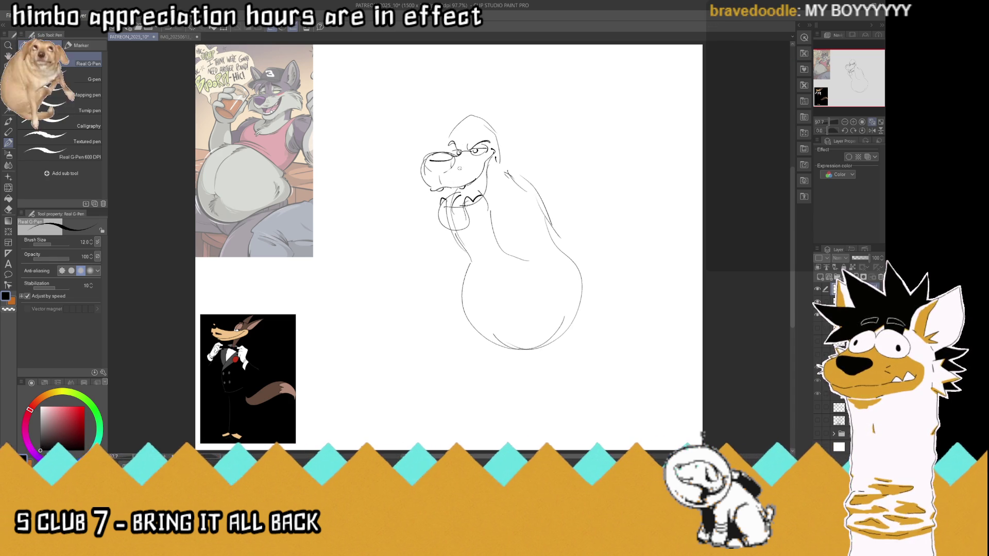
{"action": "left_click_drag", "start_coordinate": [460, 169], "coordinate": [469, 176]}
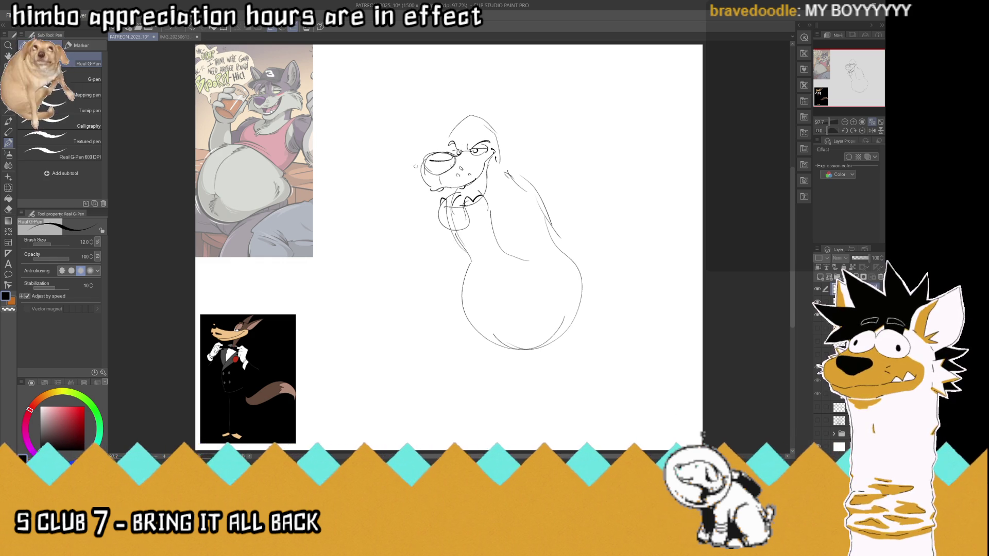
{"action": "left_click_drag", "start_coordinate": [413, 165], "coordinate": [396, 165]}
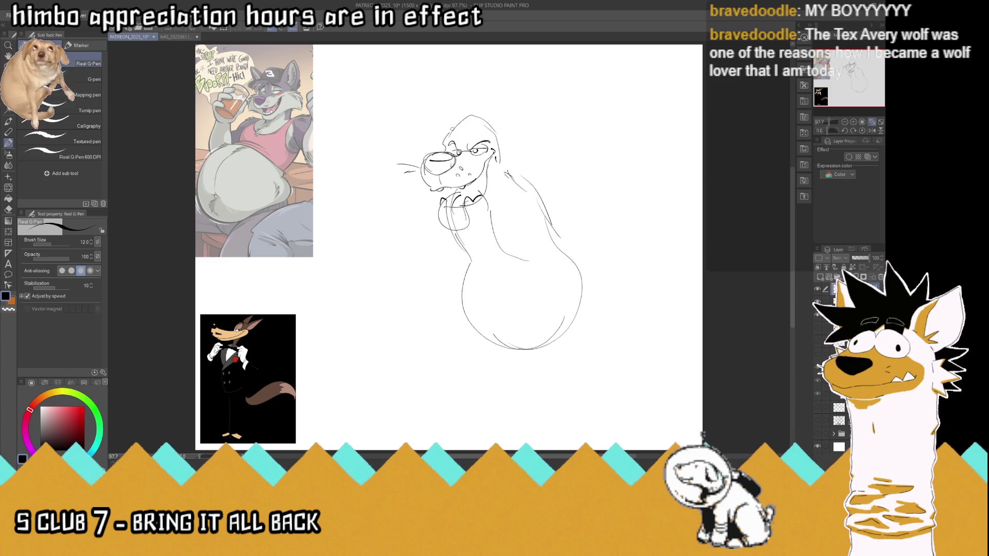
Add pointed ears with inner detail, a fur ruff and whiskers, erase stray lines, and save
{"action": "mouse_move", "coordinate": [446, 135]}
{"action": "left_mouse_down"}
{"action": "mouse_move", "coordinate": [421, 103]}
{"action": "mouse_move", "coordinate": [438, 99]}
{"action": "mouse_move", "coordinate": [459, 125]}
{"action": "mouse_move", "coordinate": [480, 97]}
{"action": "mouse_move", "coordinate": [496, 101]}
{"action": "mouse_move", "coordinate": [503, 135]}
{"action": "mouse_move", "coordinate": [521, 140]}
{"action": "mouse_move", "coordinate": [410, 155]}
{"action": "left_mouse_up"}
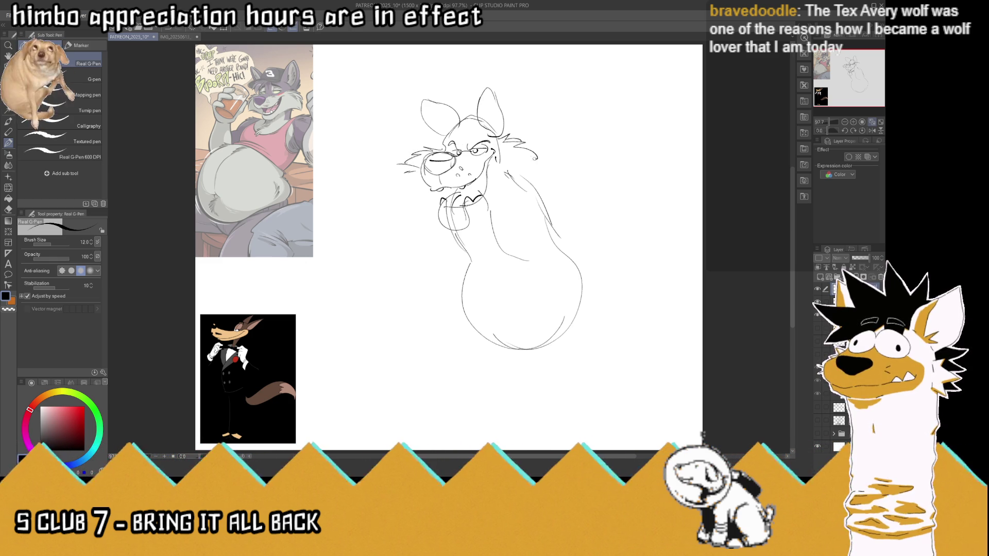
{"action": "left_click_drag", "start_coordinate": [544, 182], "coordinate": [498, 186]}
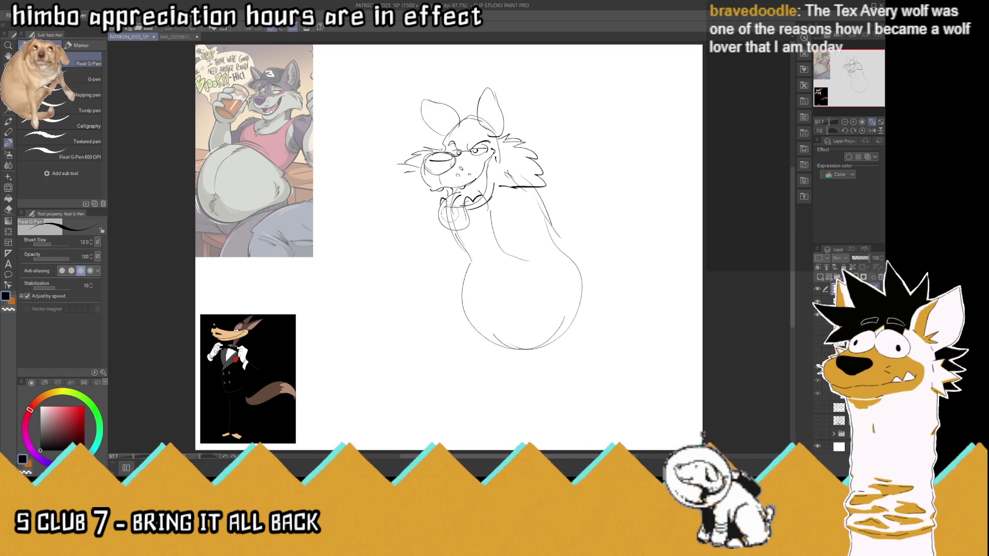
{"action": "left_click_drag", "start_coordinate": [450, 217], "coordinate": [457, 204]}
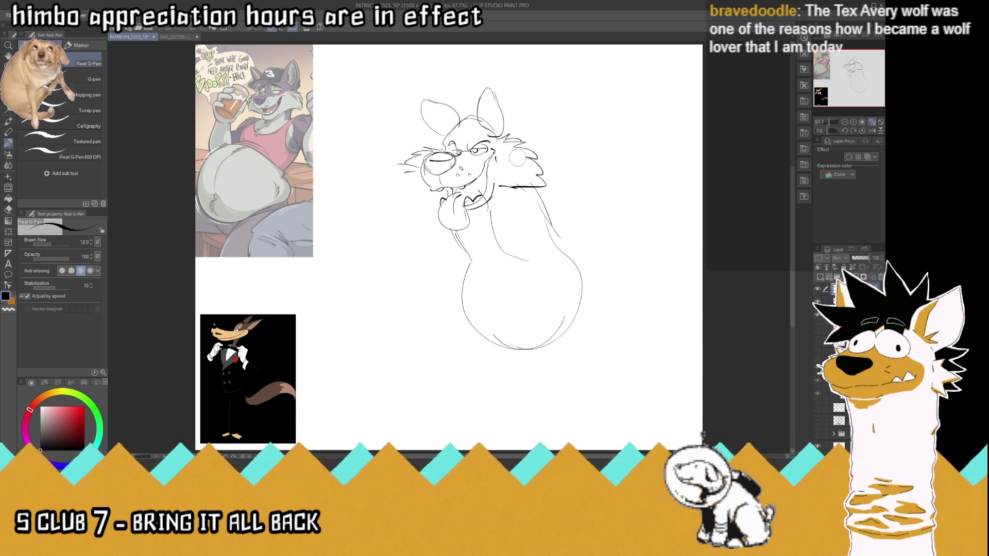
{"action": "key", "text": "ctrl+s"}
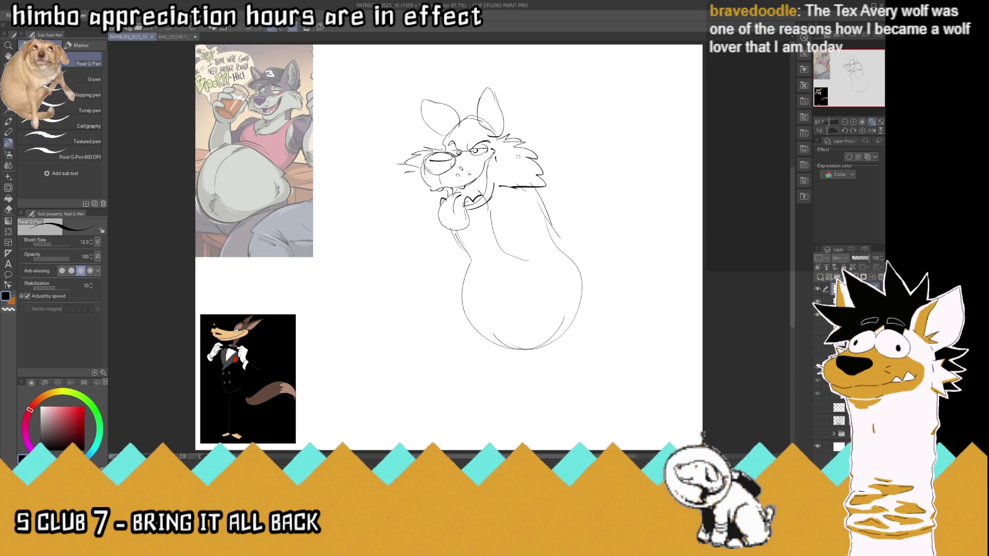
{"action": "mouse_move", "coordinate": [439, 131]}
{"action": "left_mouse_down"}
{"action": "mouse_move", "coordinate": [425, 117]}
{"action": "mouse_move", "coordinate": [453, 129]}
{"action": "left_mouse_up"}
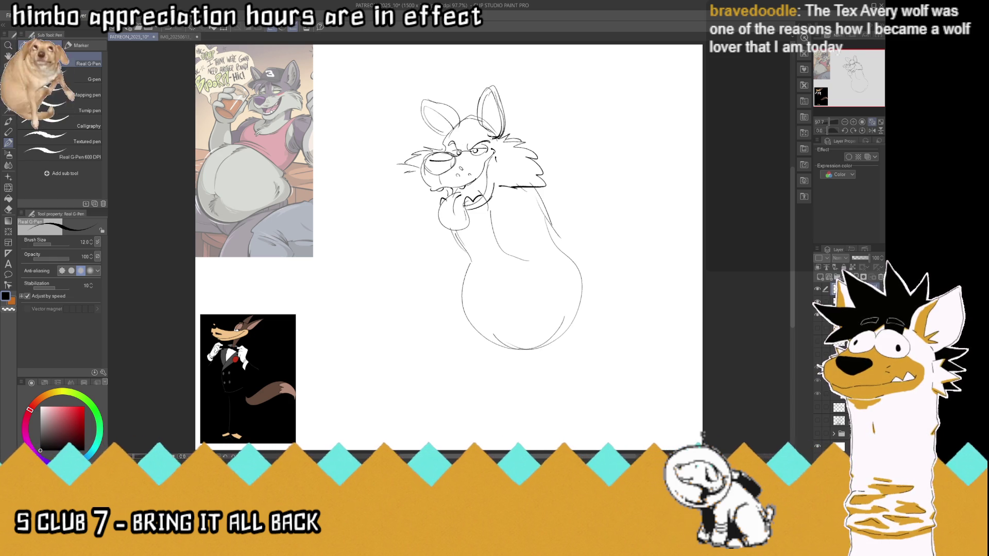
{"action": "mouse_move", "coordinate": [489, 117]}
{"action": "left_mouse_down"}
{"action": "mouse_move", "coordinate": [495, 127]}
{"action": "mouse_move", "coordinate": [446, 125]}
{"action": "left_mouse_up"}
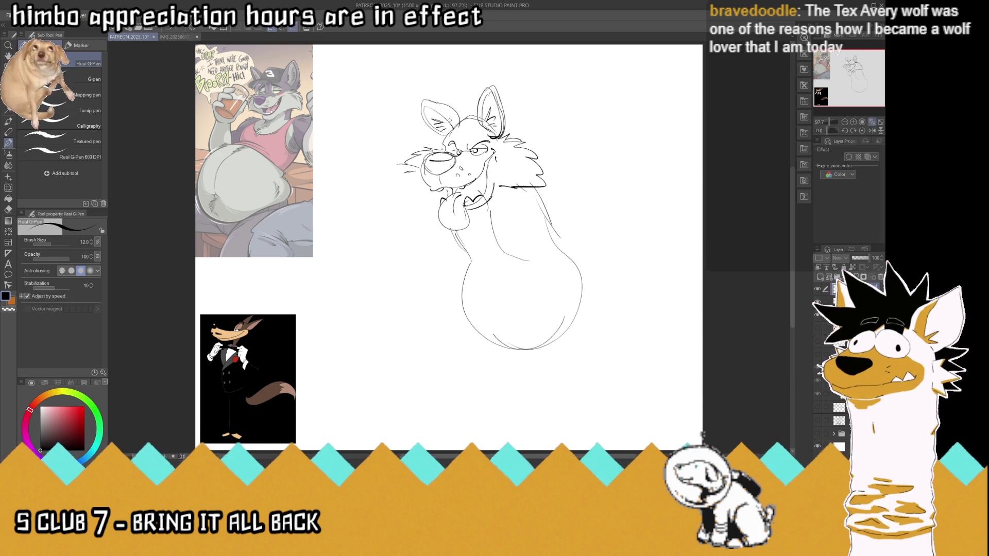
{"action": "mouse_move", "coordinate": [412, 174]}
{"action": "left_mouse_down"}
{"action": "mouse_move", "coordinate": [408, 184]}
{"action": "mouse_move", "coordinate": [422, 195]}
{"action": "mouse_move", "coordinate": [413, 187]}
{"action": "left_mouse_up"}
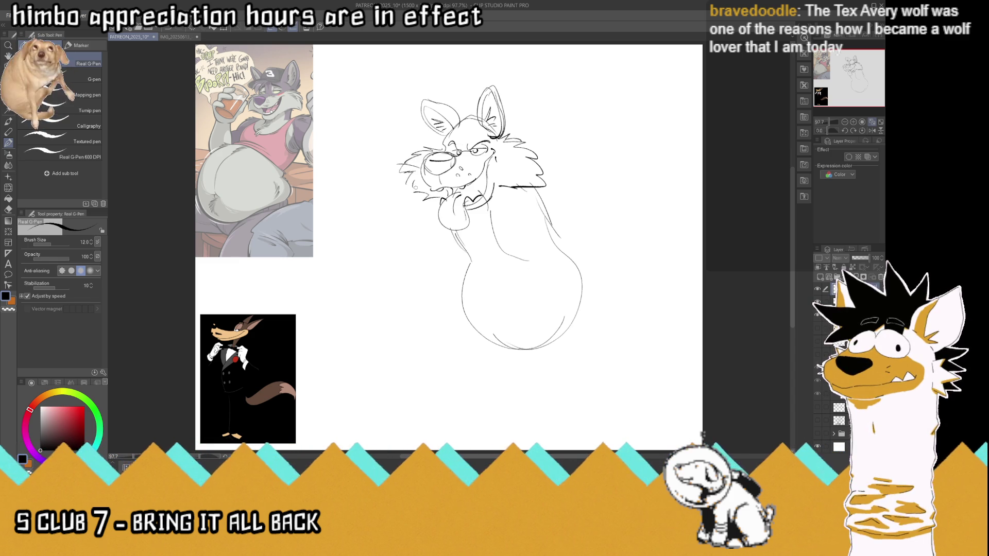
{"action": "left_click_drag", "start_coordinate": [515, 188], "coordinate": [560, 239]}
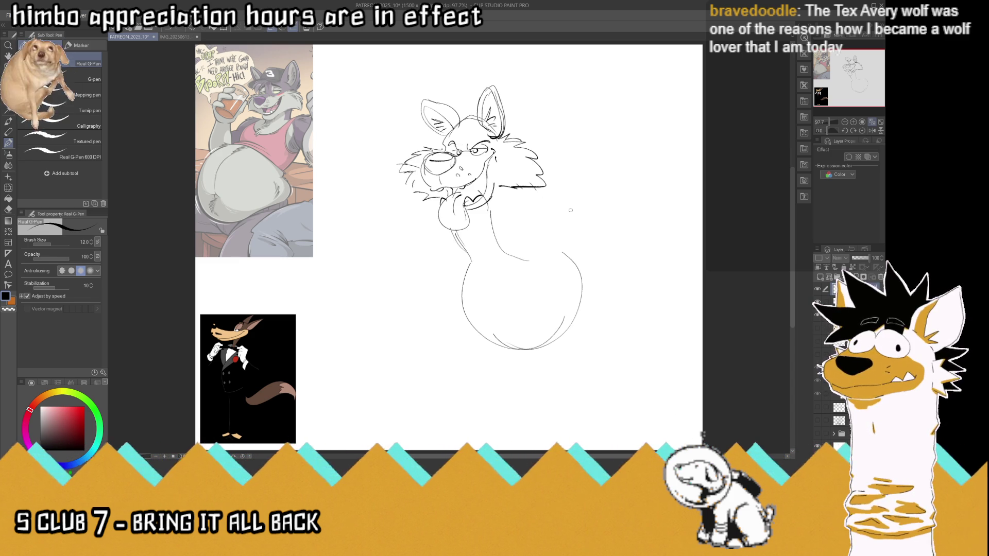
Shift the sketch up and left with Move layer, then rework the neck lines
{"action": "key", "text": "k"}
{"action": "left_click_drag", "start_coordinate": [519, 171], "coordinate": [513, 145]}
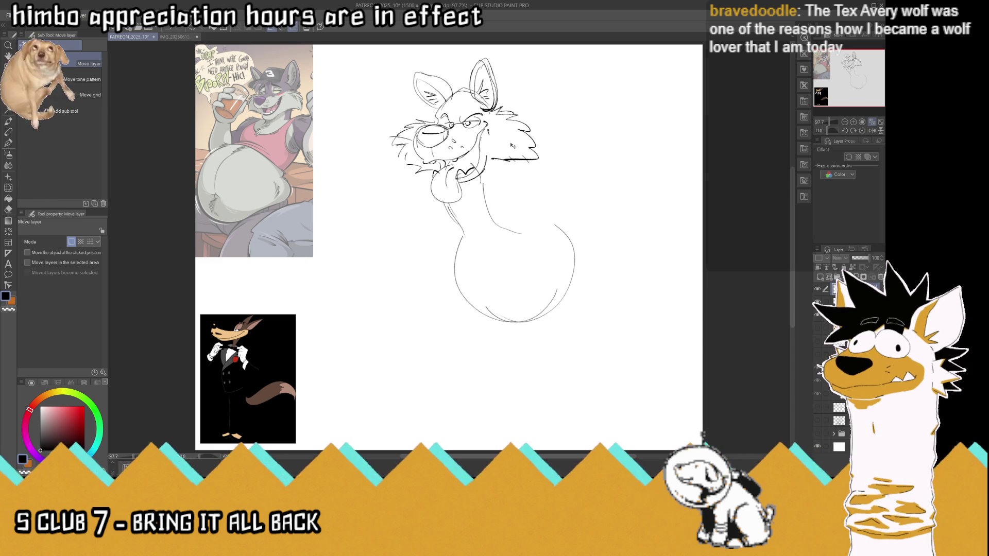
{"action": "left_click", "coordinate": [8, 143]}
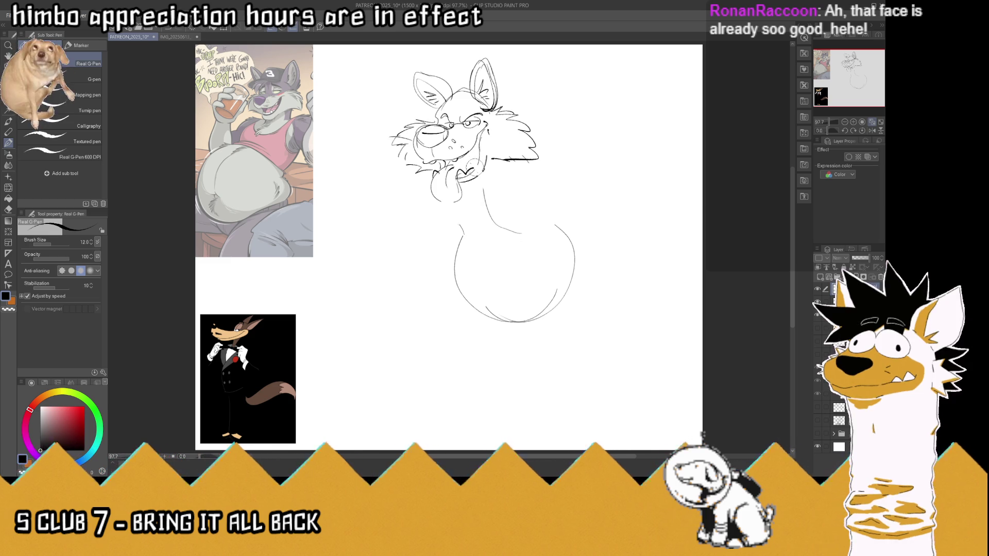
{"action": "key", "text": "ctrl+z"}
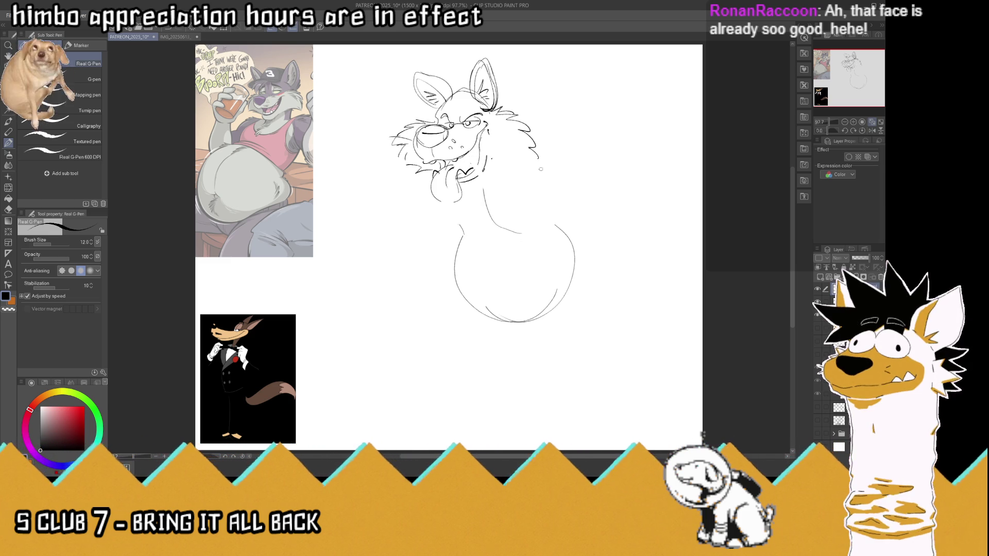
{"action": "left_click_drag", "start_coordinate": [540, 156], "coordinate": [452, 175]}
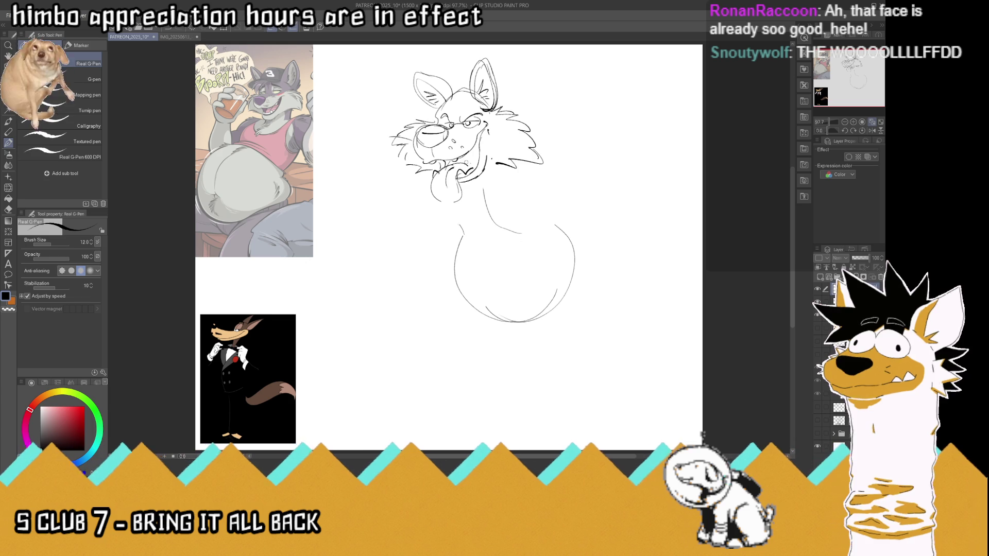
{"action": "left_click", "coordinate": [484, 194]}
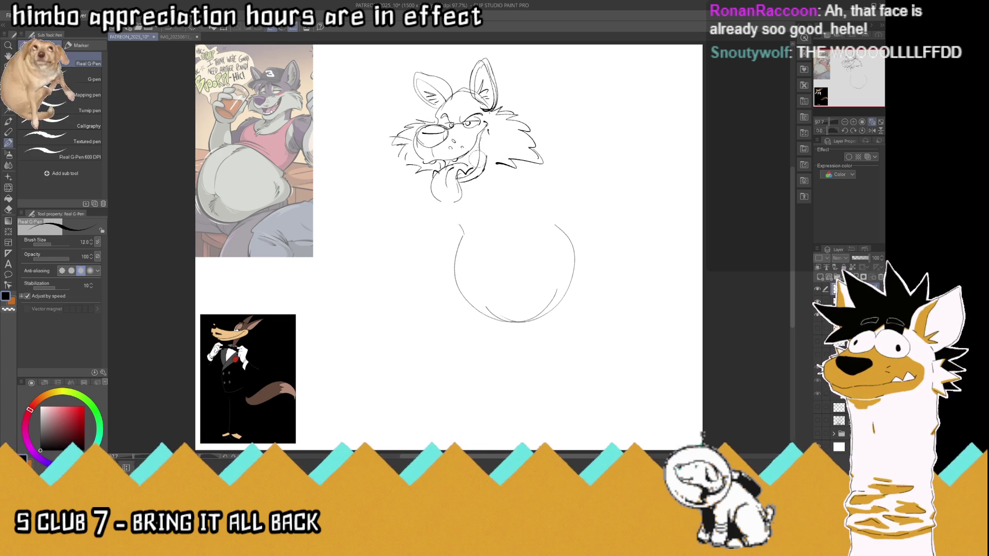
{"action": "key", "text": "ctrl+z"}
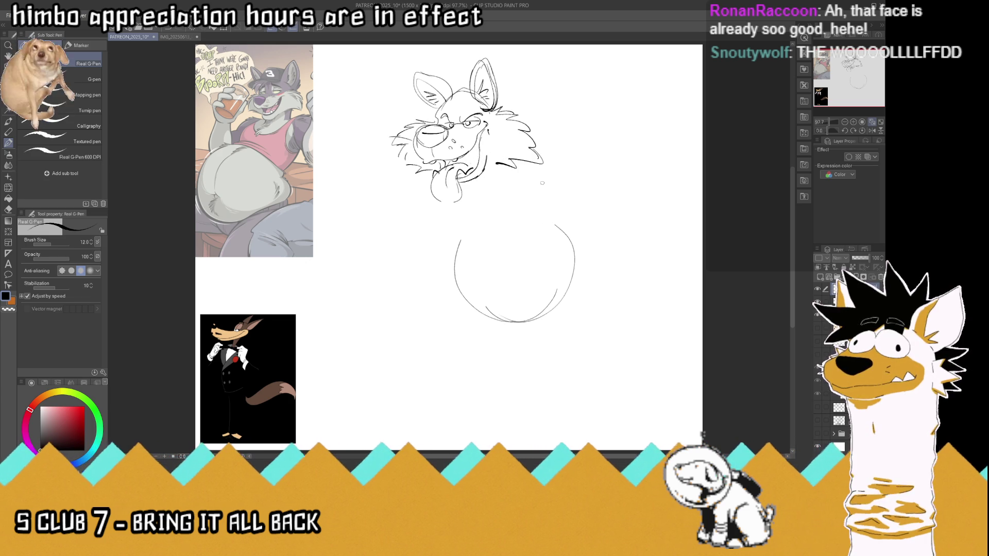
Draw the torso sides joining head to belly and both arms stretched out sideways
{"action": "mouse_move", "coordinate": [461, 238]}
{"action": "left_mouse_down"}
{"action": "mouse_move", "coordinate": [463, 210]}
{"action": "mouse_move", "coordinate": [460, 242]}
{"action": "left_mouse_up"}
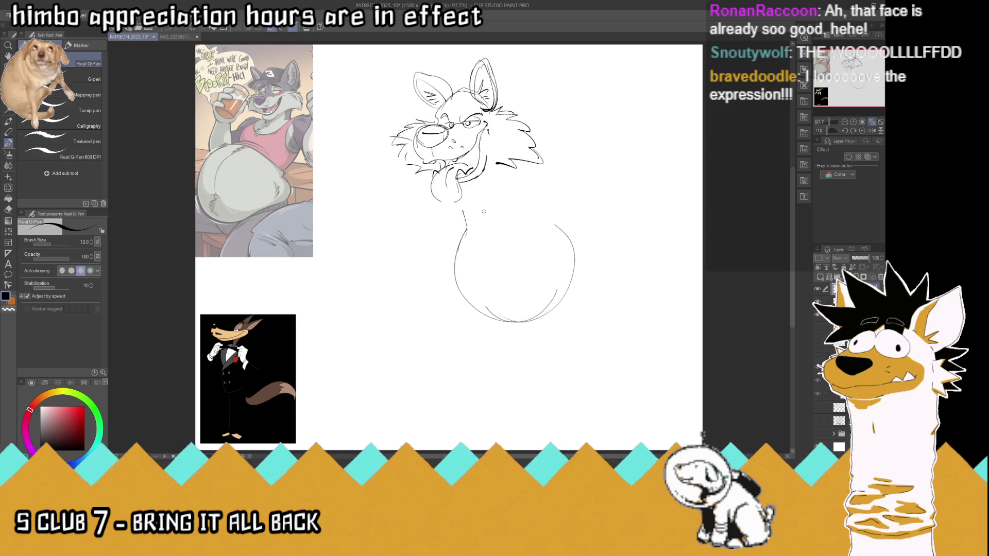
{"action": "mouse_move", "coordinate": [573, 280]}
{"action": "left_mouse_down"}
{"action": "mouse_move", "coordinate": [520, 182]}
{"action": "mouse_move", "coordinate": [596, 163]}
{"action": "left_mouse_up"}
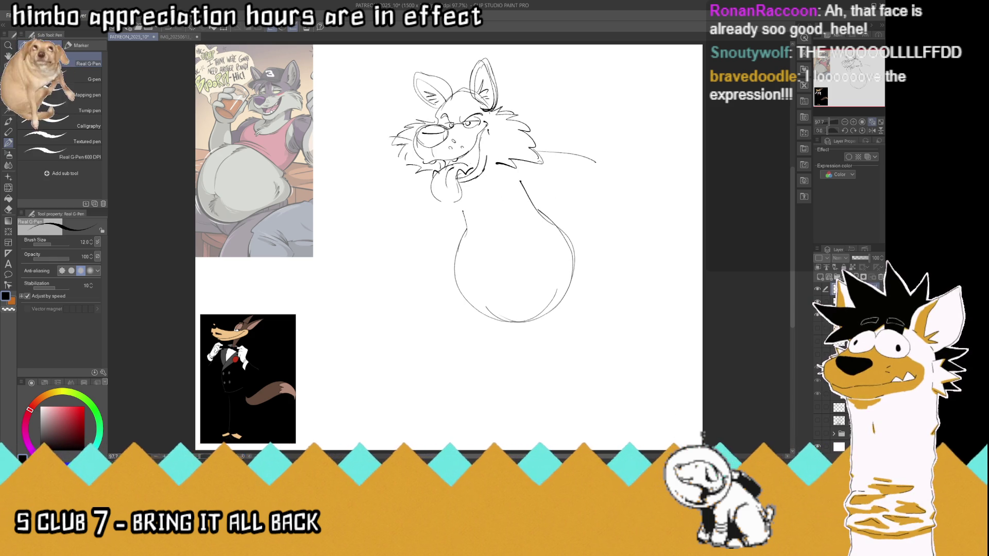
{"action": "left_click_drag", "start_coordinate": [427, 173], "coordinate": [337, 217]}
{"action": "left_click_drag", "start_coordinate": [425, 198], "coordinate": [346, 226]}
{"action": "mouse_move", "coordinate": [520, 178]}
{"action": "left_mouse_down"}
{"action": "mouse_move", "coordinate": [620, 190]}
{"action": "mouse_move", "coordinate": [620, 171]}
{"action": "mouse_move", "coordinate": [599, 186]}
{"action": "mouse_move", "coordinate": [675, 231]}
{"action": "mouse_move", "coordinate": [666, 243]}
{"action": "mouse_move", "coordinate": [643, 235]}
{"action": "mouse_move", "coordinate": [684, 229]}
{"action": "left_mouse_up"}
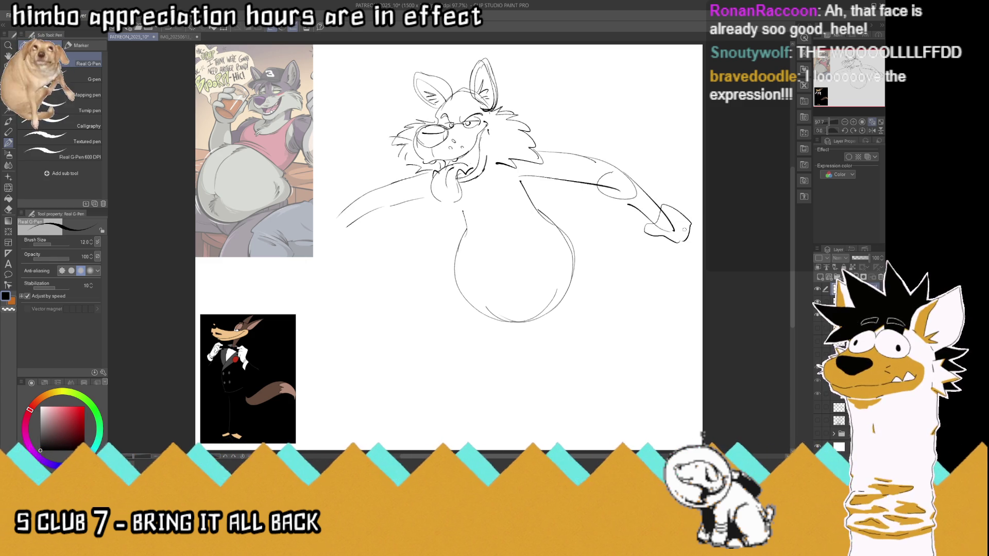
Sketch rough hip and waist lines below the belly
{"action": "left_click_drag", "start_coordinate": [474, 319], "coordinate": [538, 323]}
{"action": "mouse_move", "coordinate": [481, 347]}
{"action": "left_mouse_down"}
{"action": "mouse_move", "coordinate": [534, 338]}
{"action": "mouse_move", "coordinate": [470, 356]}
{"action": "left_mouse_up"}
{"action": "mouse_move", "coordinate": [455, 290]}
{"action": "left_mouse_down"}
{"action": "mouse_move", "coordinate": [466, 304]}
{"action": "mouse_move", "coordinate": [421, 315]}
{"action": "left_mouse_up"}
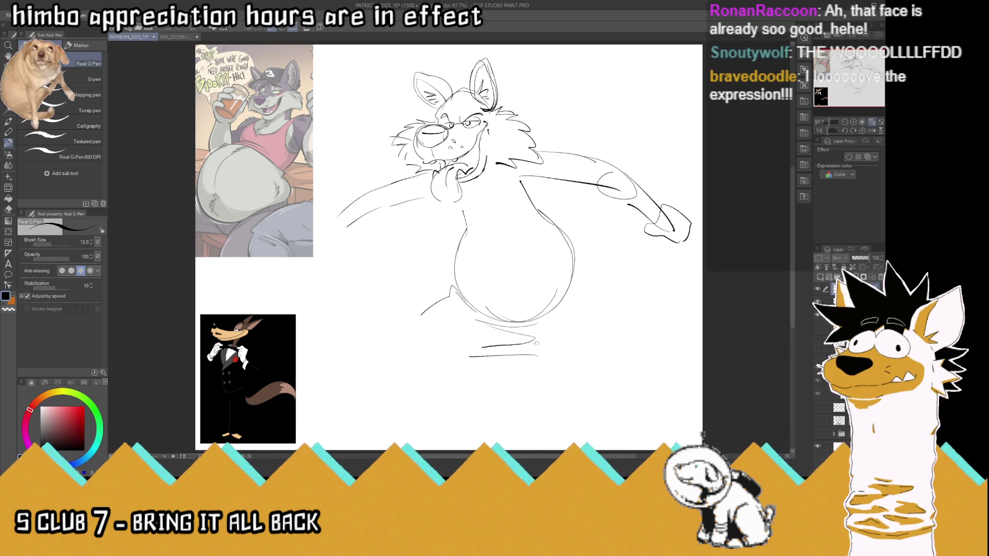
Sketch the baggy left leg down to the foot and extend the waist line right
{"action": "left_click_drag", "start_coordinate": [466, 356], "coordinate": [462, 359]}
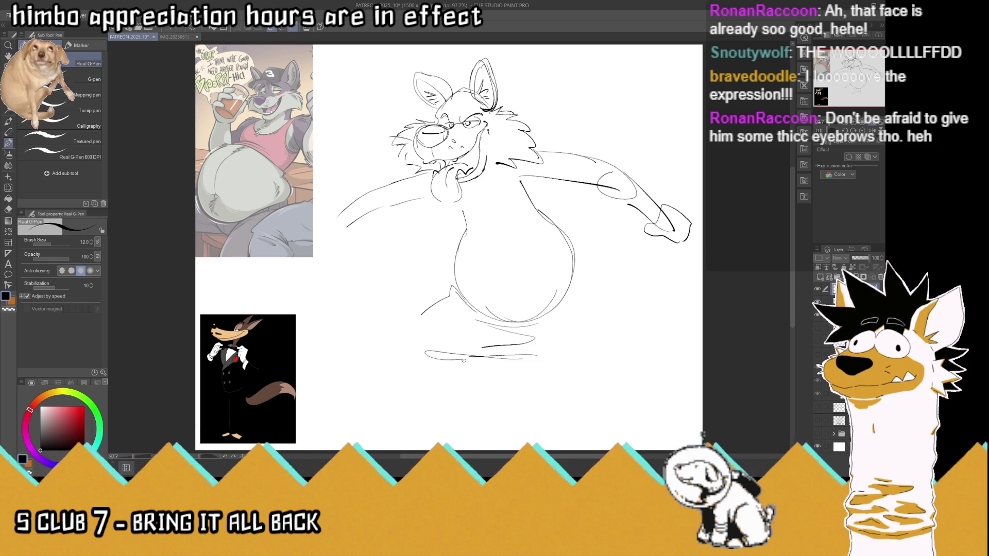
{"action": "left_click_drag", "start_coordinate": [395, 349], "coordinate": [395, 359]}
{"action": "left_click_drag", "start_coordinate": [431, 305], "coordinate": [405, 393]}
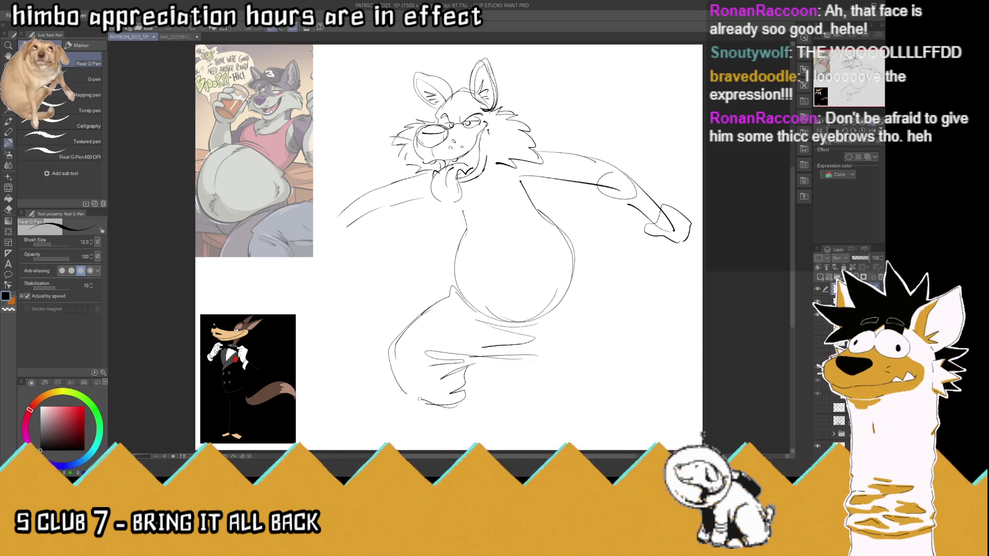
{"action": "left_click_drag", "start_coordinate": [404, 400], "coordinate": [399, 386]}
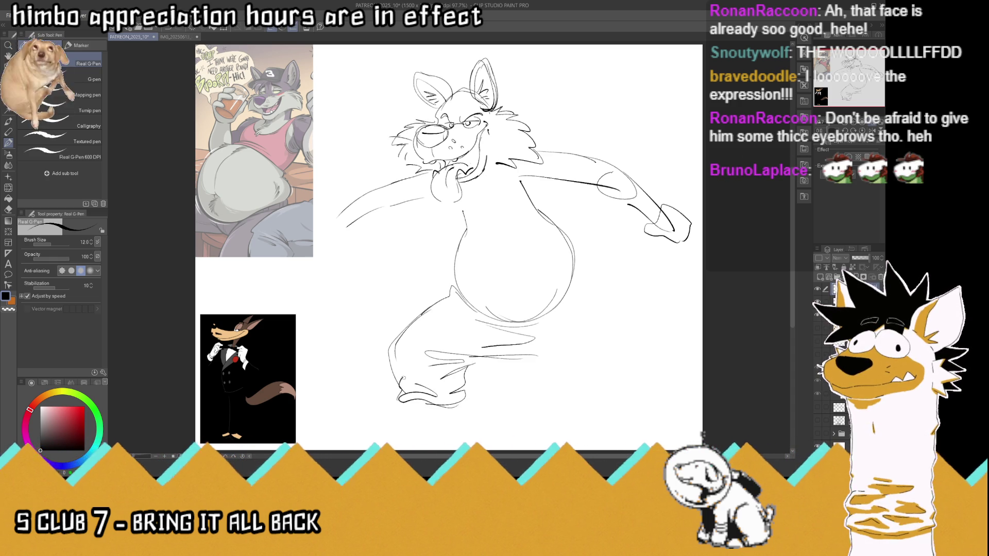
{"action": "left_click_drag", "start_coordinate": [509, 355], "coordinate": [576, 364]}
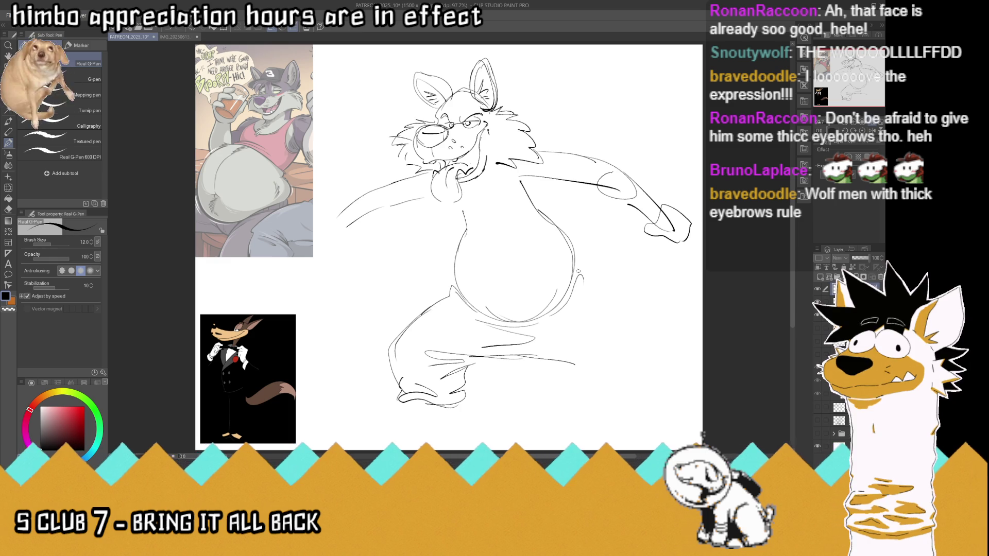
Sketch the right leg with its cuff and foot, and outline the large left foot
{"action": "left_click_drag", "start_coordinate": [608, 294], "coordinate": [653, 343]}
{"action": "mouse_move", "coordinate": [541, 360]}
{"action": "left_mouse_down"}
{"action": "mouse_move", "coordinate": [613, 359]}
{"action": "mouse_move", "coordinate": [605, 372]}
{"action": "mouse_move", "coordinate": [650, 391]}
{"action": "left_mouse_up"}
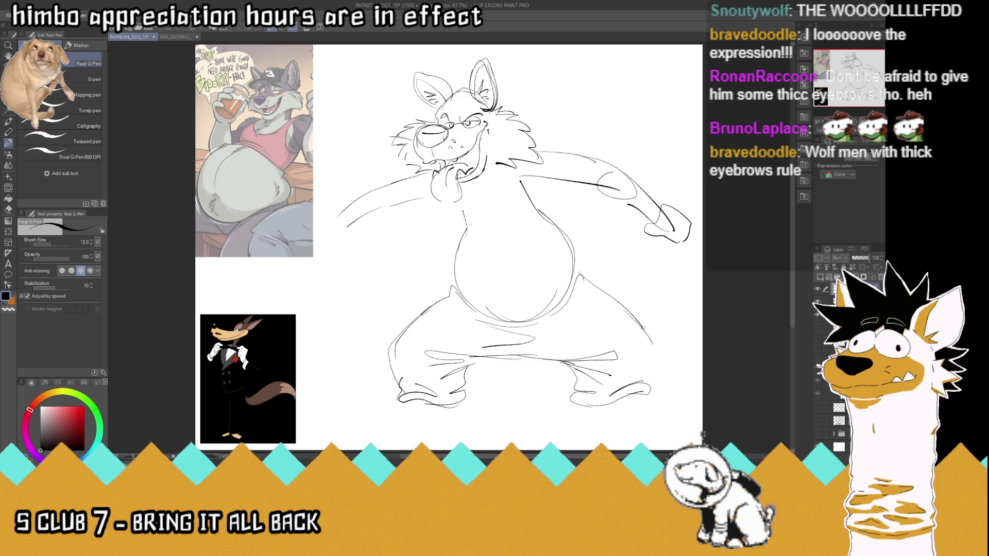
{"action": "left_click_drag", "start_coordinate": [655, 345], "coordinate": [649, 381]}
{"action": "left_click_drag", "start_coordinate": [354, 415], "coordinate": [370, 395]}
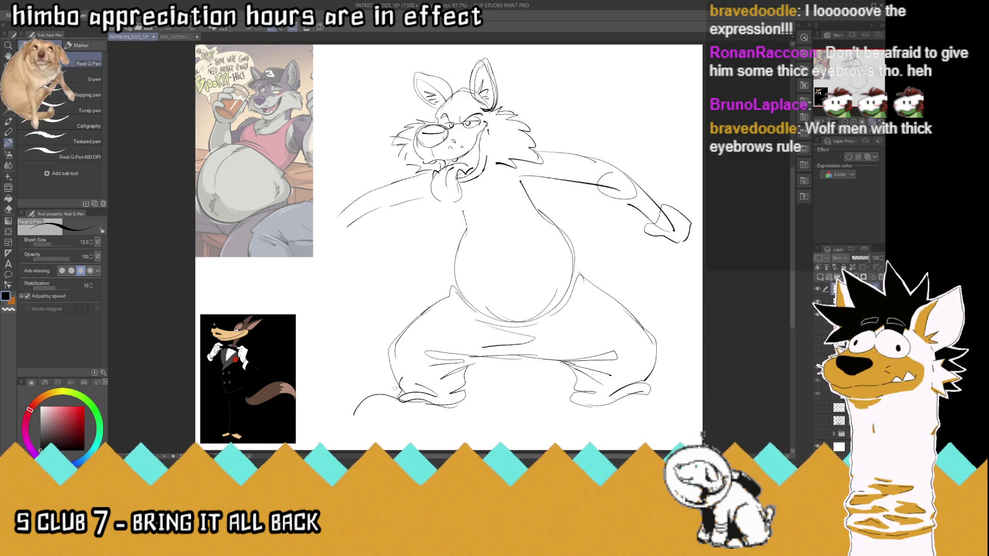
{"action": "left_click_drag", "start_coordinate": [456, 406], "coordinate": [356, 415]}
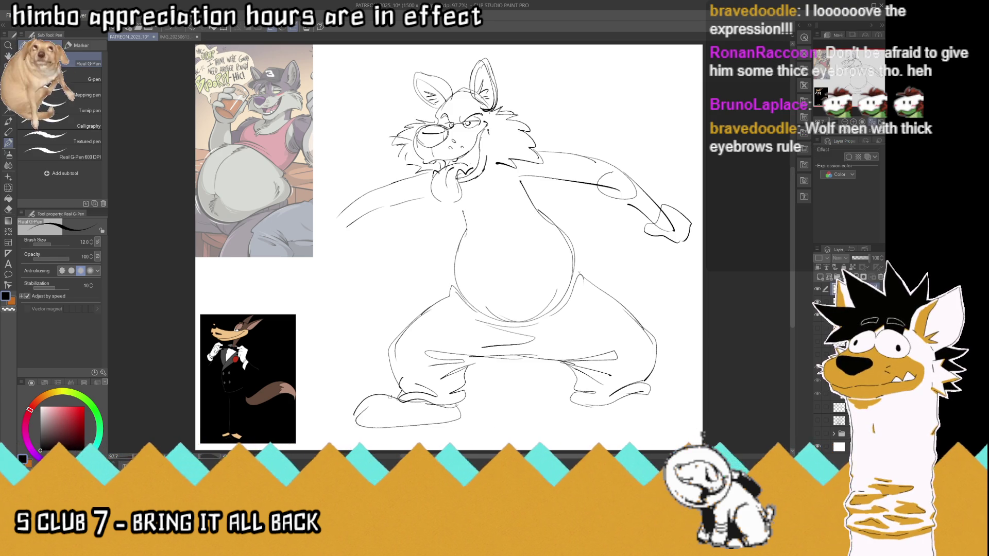
Move the whole sketch layer to the left with Move layer
{"action": "key", "text": "k"}
{"action": "left_click_drag", "start_coordinate": [519, 249], "coordinate": [477, 260]}
{"action": "left_click", "coordinate": [9, 141]}
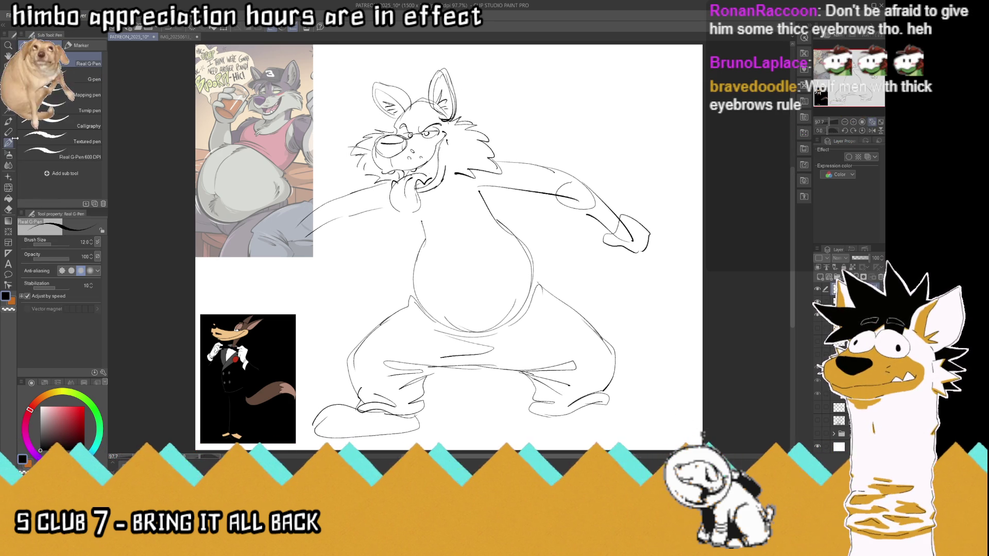
Close the bottom of the right foot and add toe lines to both feet
{"action": "mouse_move", "coordinate": [531, 412]}
{"action": "left_mouse_down"}
{"action": "mouse_move", "coordinate": [603, 433]}
{"action": "mouse_move", "coordinate": [642, 415]}
{"action": "left_mouse_up"}
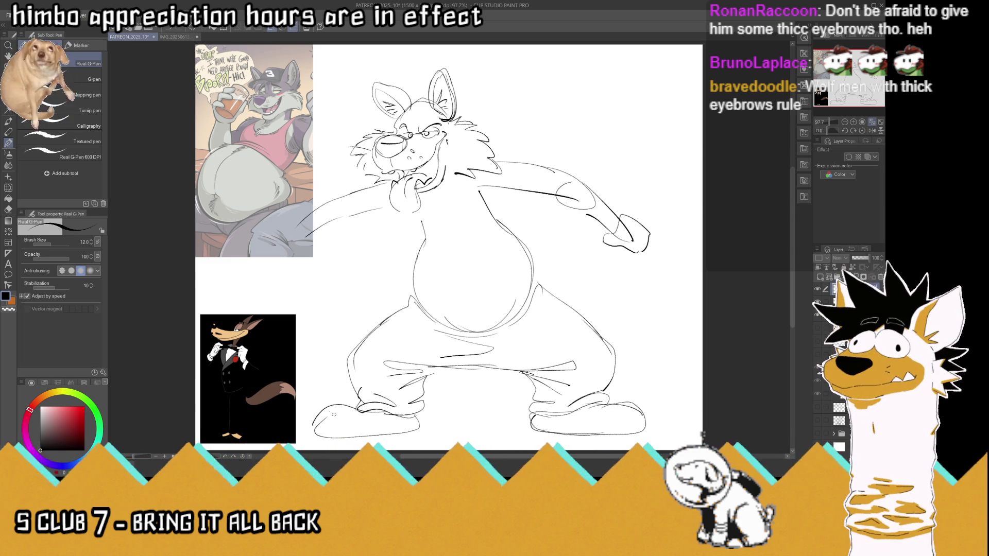
{"action": "left_click_drag", "start_coordinate": [345, 415], "coordinate": [336, 435]}
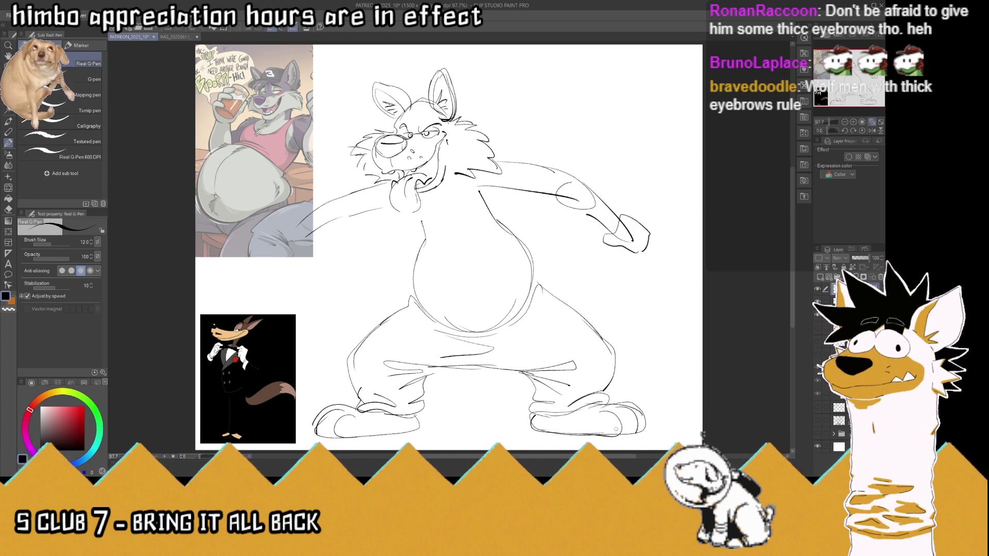
{"action": "mouse_move", "coordinate": [630, 421]}
{"action": "left_mouse_down"}
{"action": "mouse_move", "coordinate": [633, 434]}
{"action": "mouse_move", "coordinate": [645, 432]}
{"action": "left_mouse_up"}
{"action": "left_click_drag", "start_coordinate": [320, 423], "coordinate": [339, 437]}
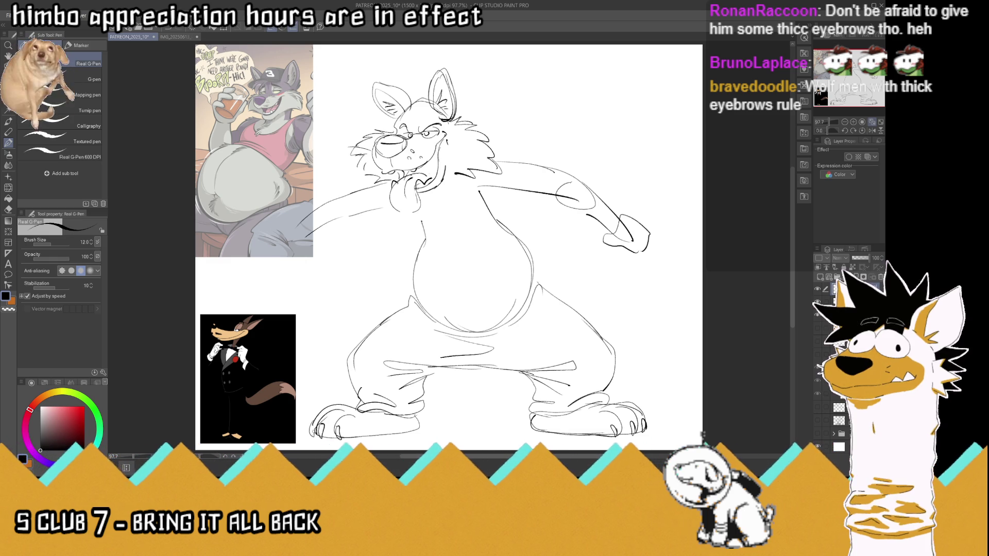
Draw a ground line and a curving tail, then hide the photo reference layers
{"action": "left_click_drag", "start_coordinate": [426, 427], "coordinate": [530, 431]}
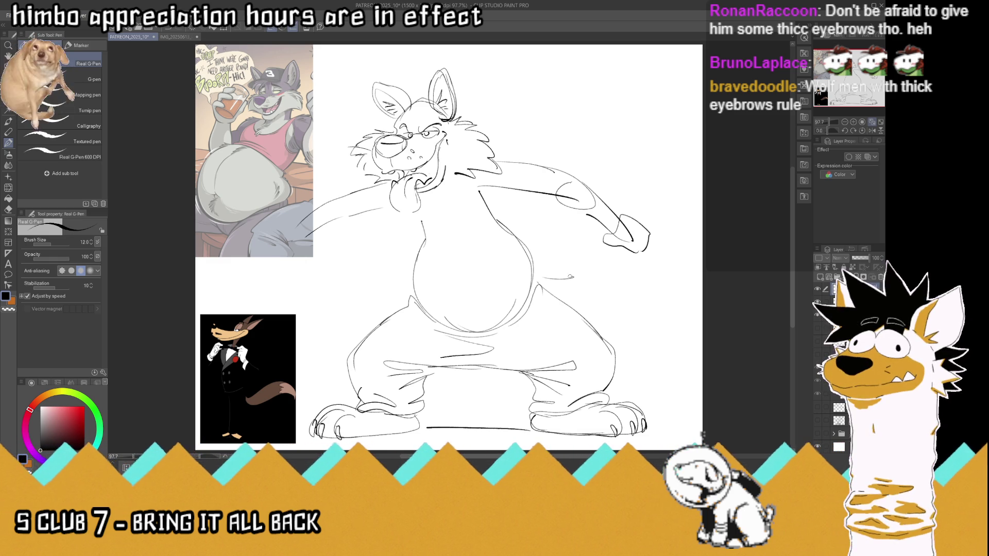
{"action": "left_click_drag", "start_coordinate": [573, 277], "coordinate": [695, 344]}
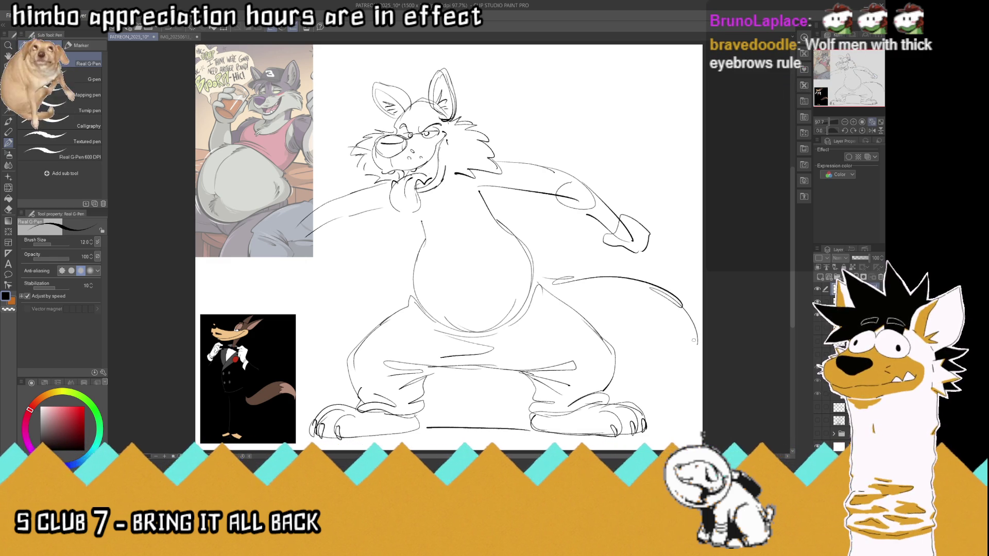
{"action": "left_click", "coordinate": [817, 433]}
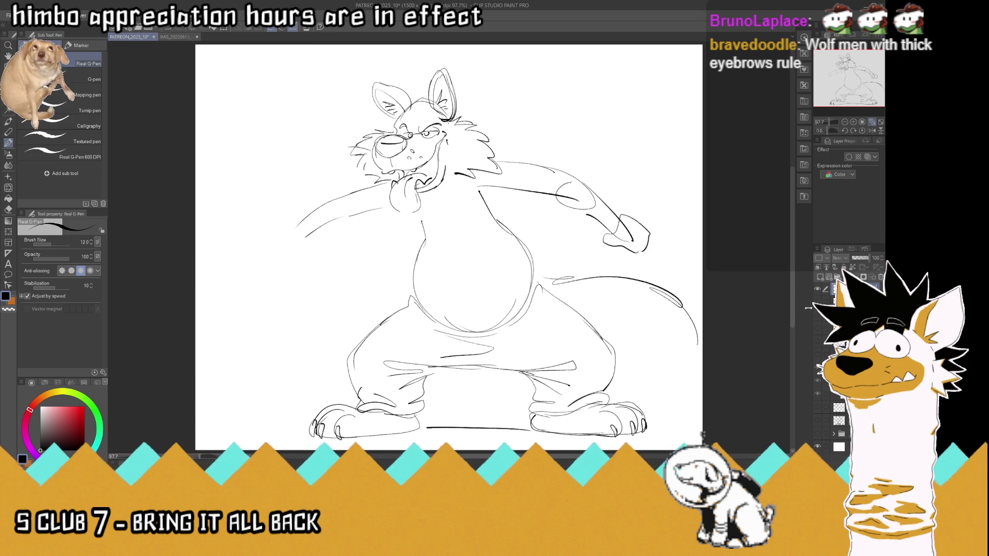
Nudge the complete wolf sketch a little to the left with Move layer
{"action": "key", "text": "k"}
{"action": "left_click_drag", "start_coordinate": [360, 178], "coordinate": [342, 177]}
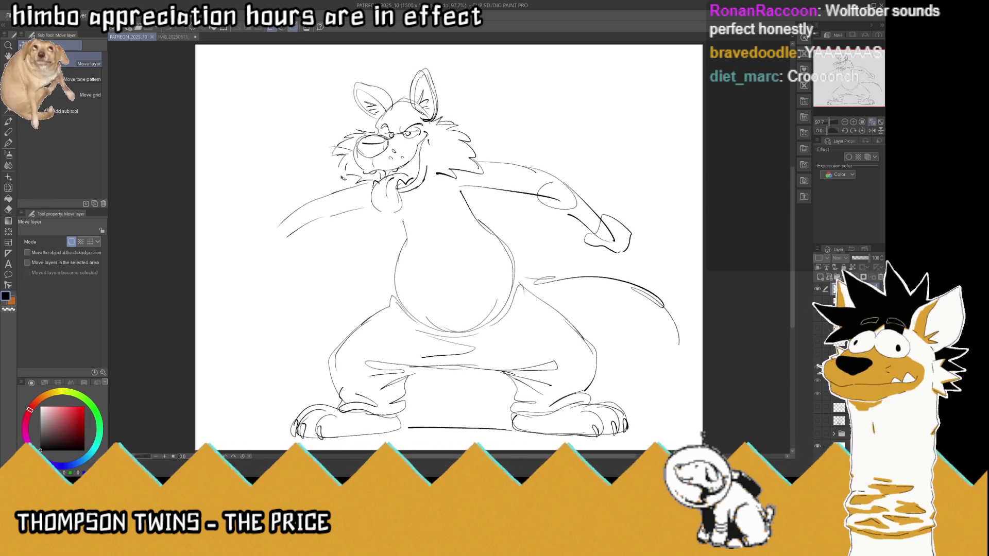
{"action": "left_click", "coordinate": [8, 142]}
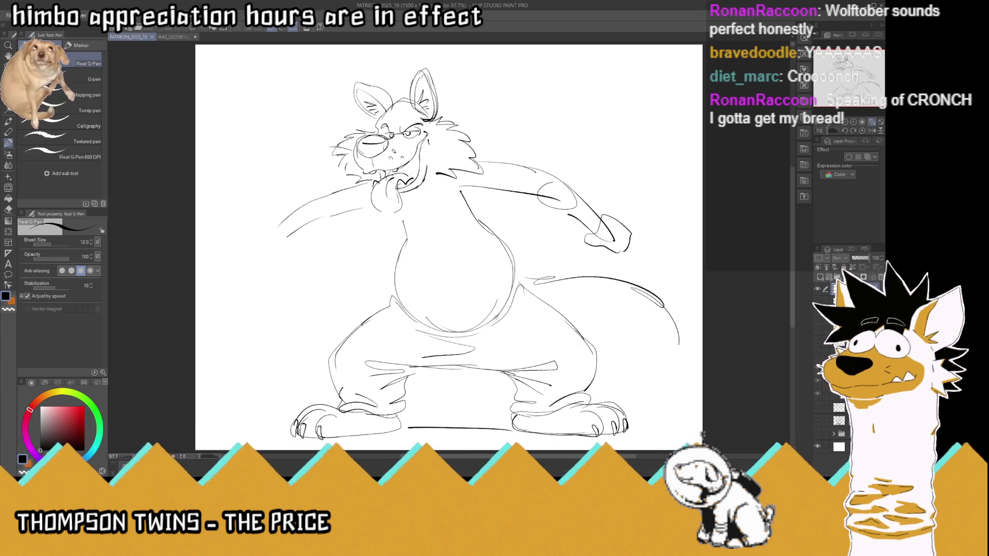
Add a short belly stroke, a collar line and a bow tie under the wolf's chin
{"action": "left_click_drag", "start_coordinate": [493, 311], "coordinate": [497, 318]}
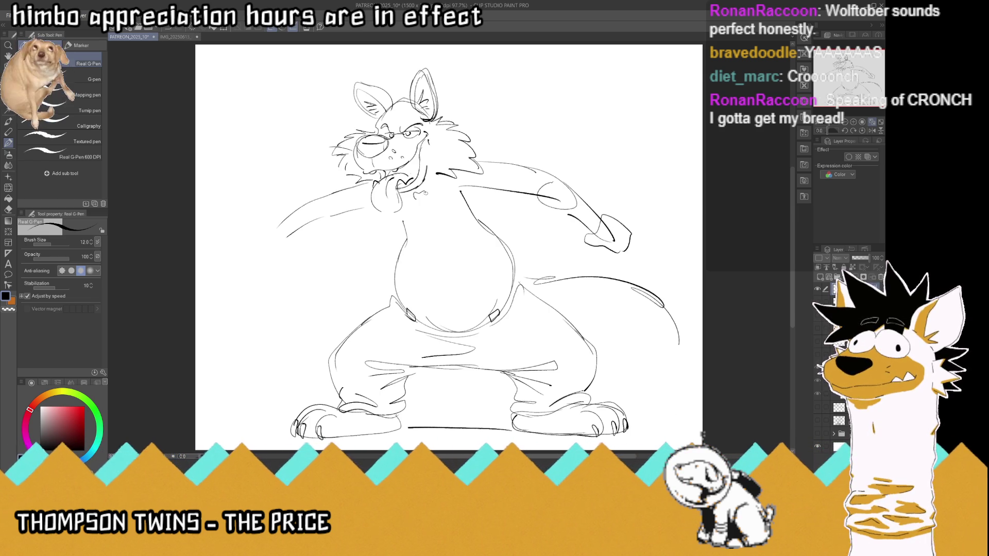
{"action": "left_click_drag", "start_coordinate": [431, 195], "coordinate": [448, 183]}
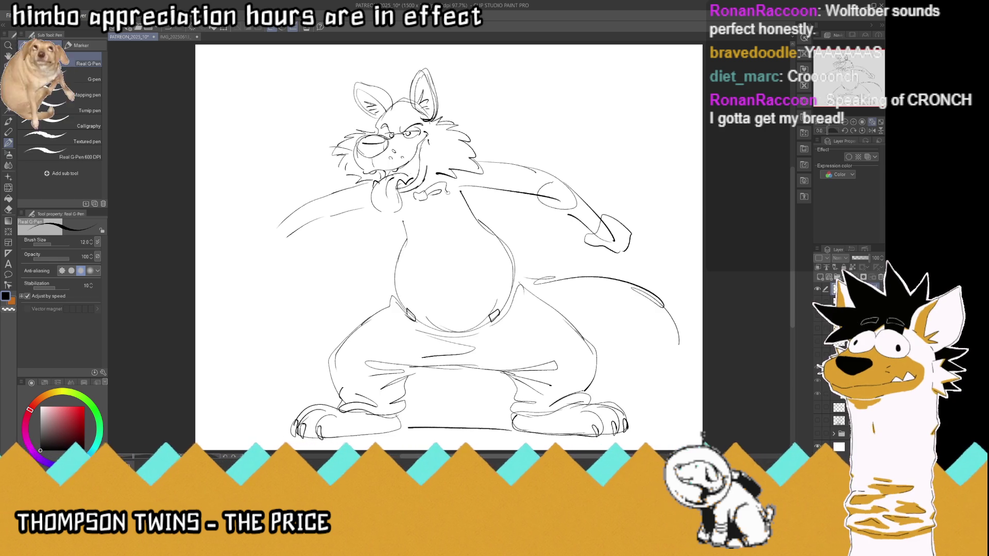
{"action": "mouse_move", "coordinate": [399, 201]}
{"action": "left_mouse_down"}
{"action": "mouse_move", "coordinate": [415, 212]}
{"action": "mouse_move", "coordinate": [410, 200]}
{"action": "mouse_move", "coordinate": [438, 174]}
{"action": "left_mouse_up"}
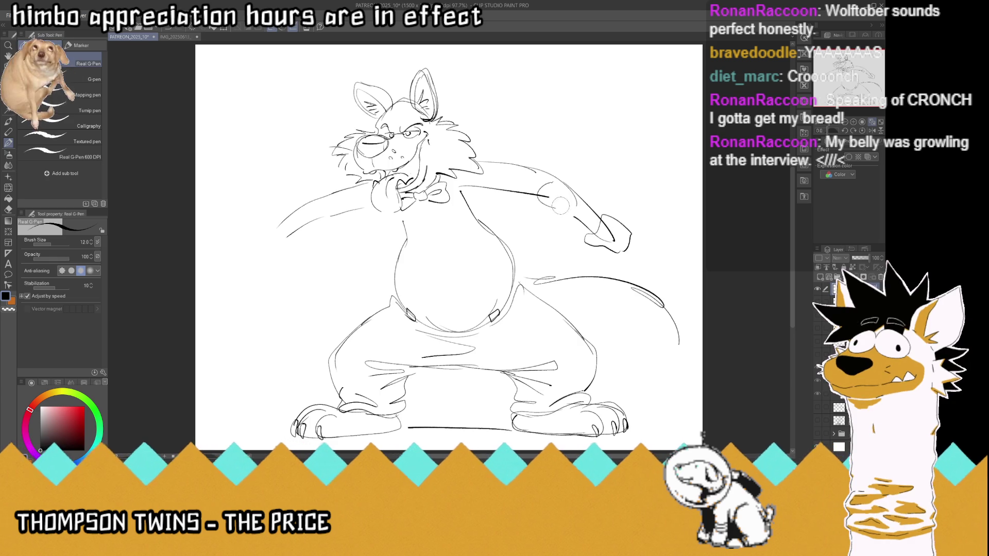
Erase and redraw the right hand and forearm, then redraw the left arm's underside and hand
{"action": "left_click_drag", "start_coordinate": [567, 209], "coordinate": [625, 236]}
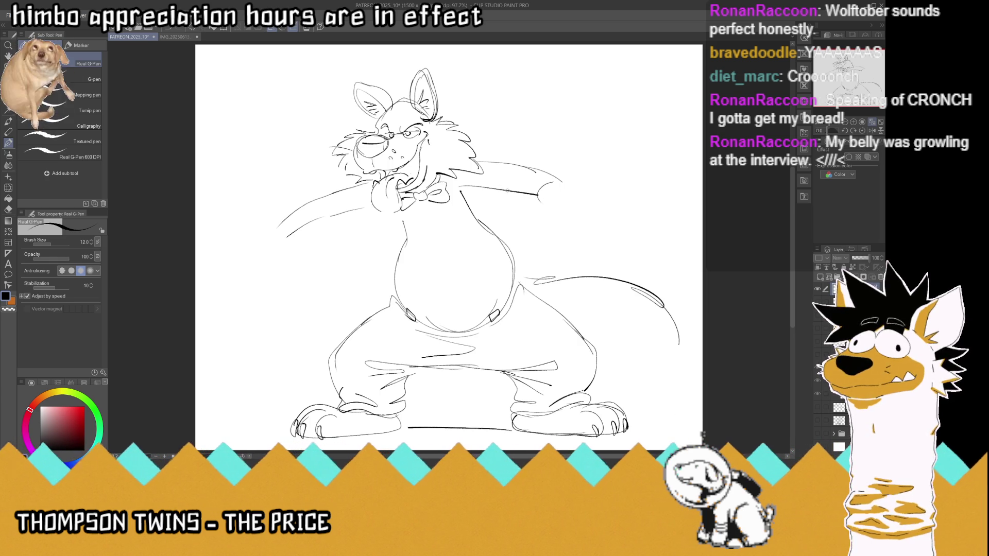
{"action": "mouse_move", "coordinate": [462, 186]}
{"action": "left_mouse_down"}
{"action": "mouse_move", "coordinate": [563, 212]}
{"action": "mouse_move", "coordinate": [594, 237]}
{"action": "left_mouse_up"}
{"action": "mouse_move", "coordinate": [566, 186]}
{"action": "left_mouse_down"}
{"action": "mouse_move", "coordinate": [600, 216]}
{"action": "mouse_move", "coordinate": [561, 181]}
{"action": "left_mouse_up"}
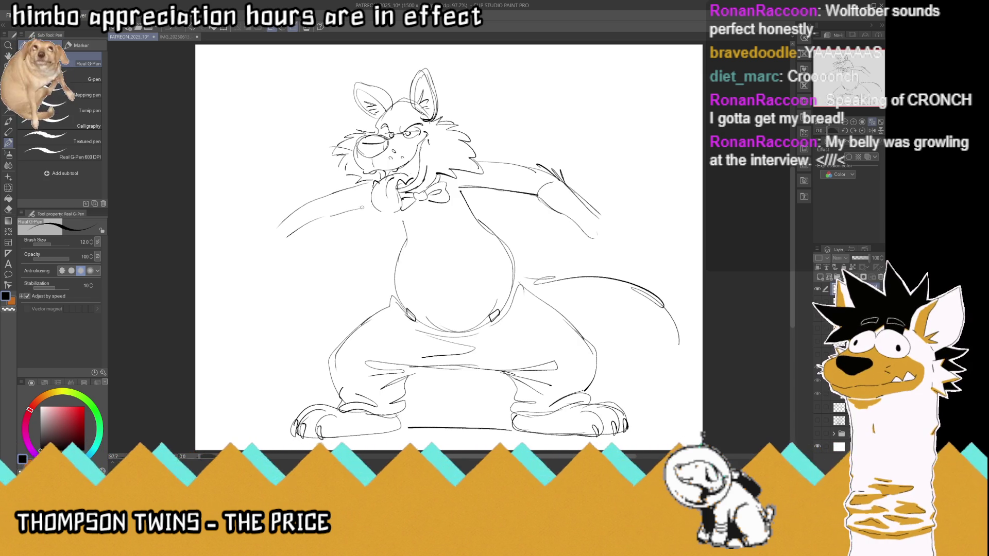
{"action": "mouse_move", "coordinate": [315, 218]}
{"action": "left_mouse_down"}
{"action": "mouse_move", "coordinate": [355, 211]}
{"action": "mouse_move", "coordinate": [266, 249]}
{"action": "mouse_move", "coordinate": [275, 263]}
{"action": "left_mouse_up"}
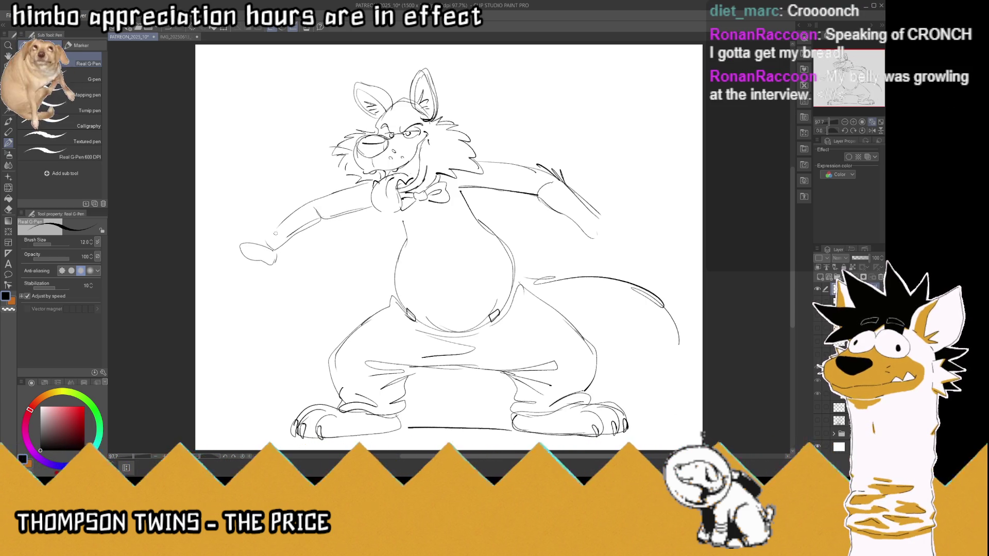
{"action": "mouse_move", "coordinate": [260, 262]}
{"action": "left_mouse_down"}
{"action": "mouse_move", "coordinate": [237, 253]}
{"action": "mouse_move", "coordinate": [276, 250]}
{"action": "mouse_move", "coordinate": [265, 230]}
{"action": "mouse_move", "coordinate": [252, 233]}
{"action": "left_mouse_up"}
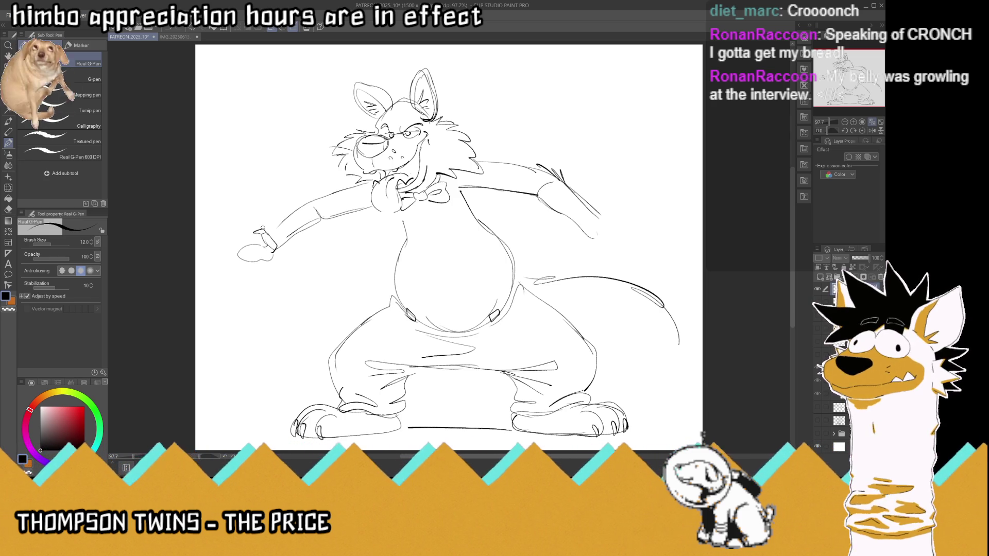
Draw fingers on the right hand, redo the left hand's outline and reinforce the left arm's top edge
{"action": "mouse_move", "coordinate": [620, 247]}
{"action": "left_mouse_down"}
{"action": "mouse_move", "coordinate": [587, 242]}
{"action": "mouse_move", "coordinate": [606, 208]}
{"action": "mouse_move", "coordinate": [642, 200]}
{"action": "mouse_move", "coordinate": [628, 216]}
{"action": "left_mouse_up"}
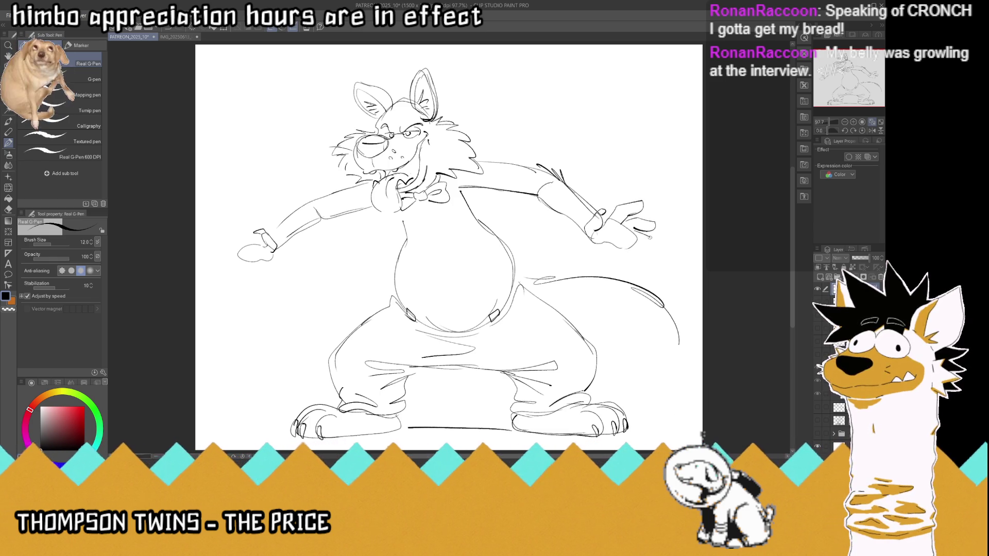
{"action": "mouse_move", "coordinate": [642, 200]}
{"action": "left_mouse_down"}
{"action": "mouse_move", "coordinate": [661, 227]}
{"action": "mouse_move", "coordinate": [657, 254]}
{"action": "left_mouse_up"}
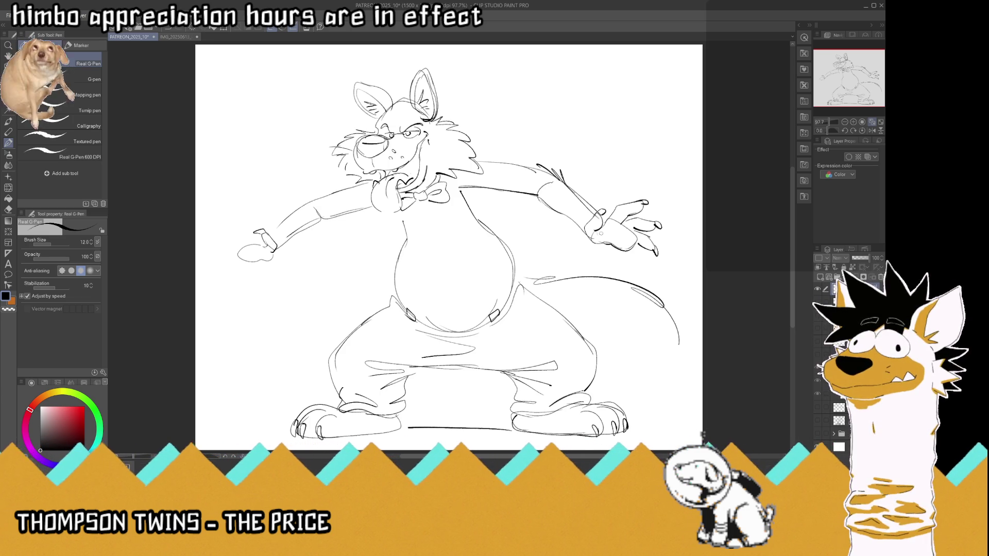
{"action": "key", "text": "ctrl+z"}
{"action": "key", "text": "ctrl+z"}
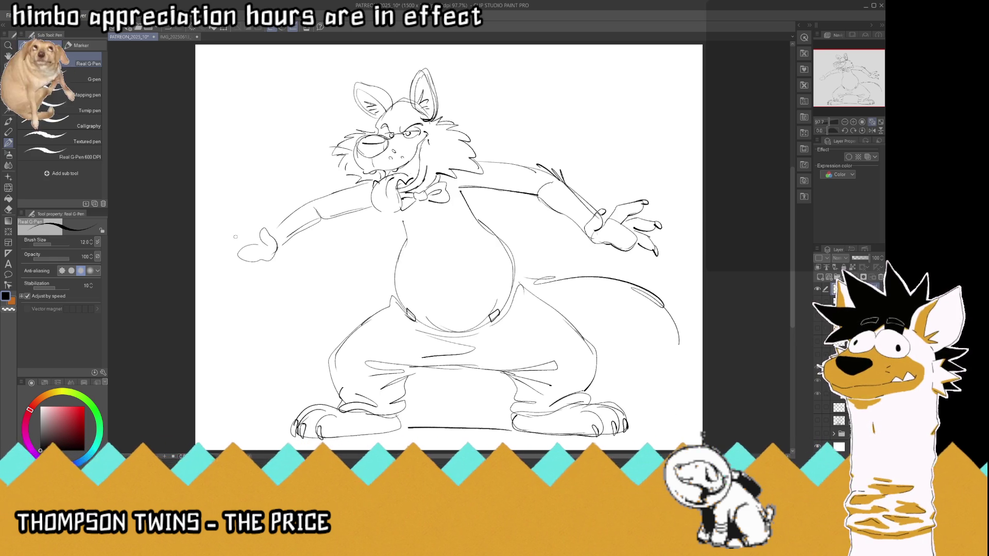
{"action": "mouse_move", "coordinate": [252, 226]}
{"action": "left_mouse_down"}
{"action": "mouse_move", "coordinate": [232, 225]}
{"action": "mouse_move", "coordinate": [244, 235]}
{"action": "mouse_move", "coordinate": [217, 264]}
{"action": "left_mouse_up"}
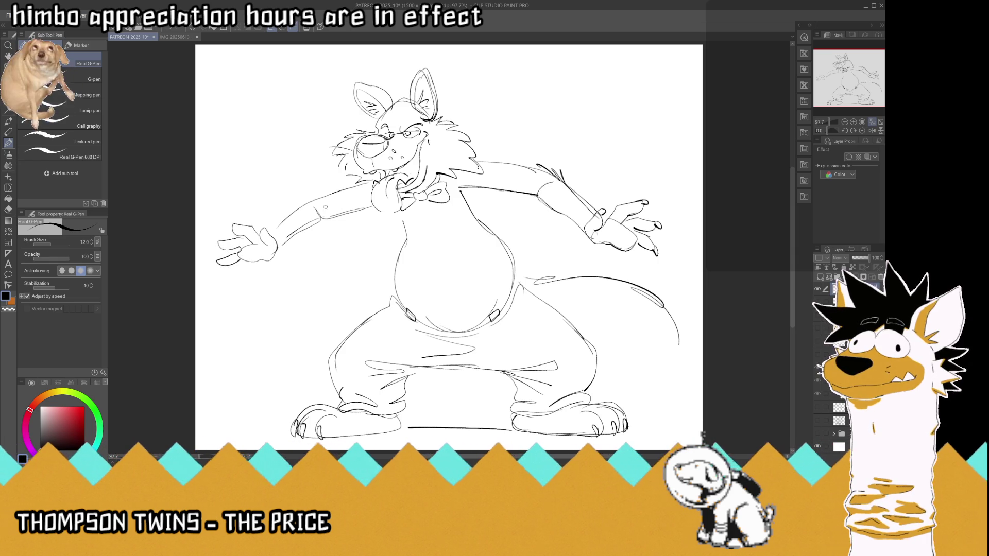
{"action": "mouse_move", "coordinate": [303, 204]}
{"action": "left_mouse_down"}
{"action": "mouse_move", "coordinate": [326, 193]}
{"action": "mouse_move", "coordinate": [270, 230]}
{"action": "left_mouse_up"}
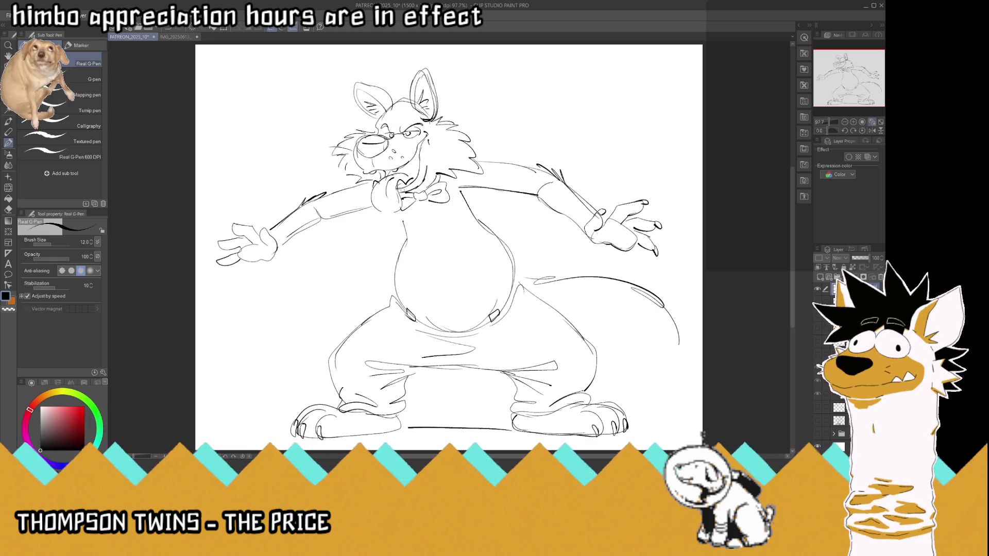
{"action": "key", "text": "ctrl+minus"}
{"action": "key", "text": "ctrl+plus"}
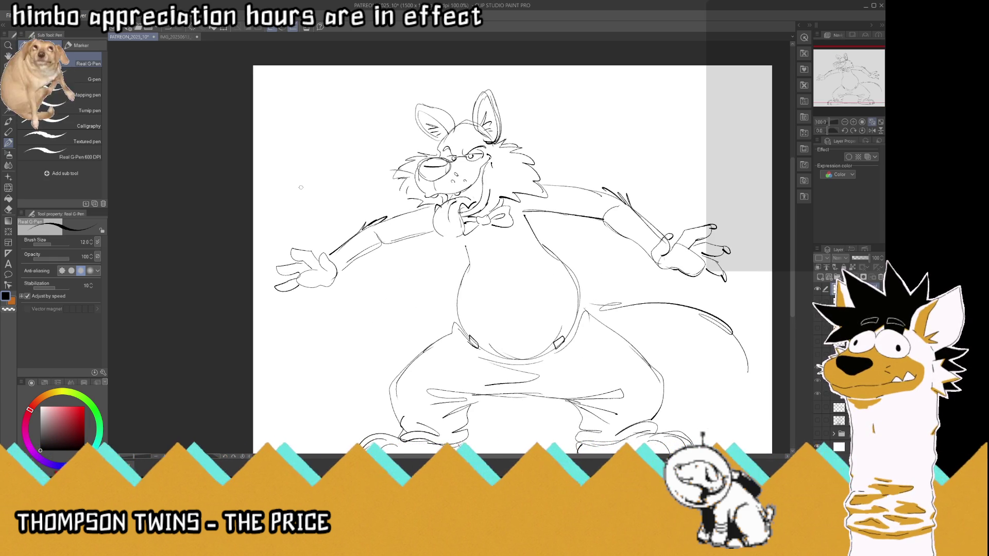
Extend the left hand's fingertips further out and adjust the lower fingers with a lasso transform
{"action": "mouse_move", "coordinate": [298, 251]}
{"action": "left_mouse_down"}
{"action": "mouse_move", "coordinate": [284, 252]}
{"action": "mouse_move", "coordinate": [324, 256]}
{"action": "left_mouse_up"}
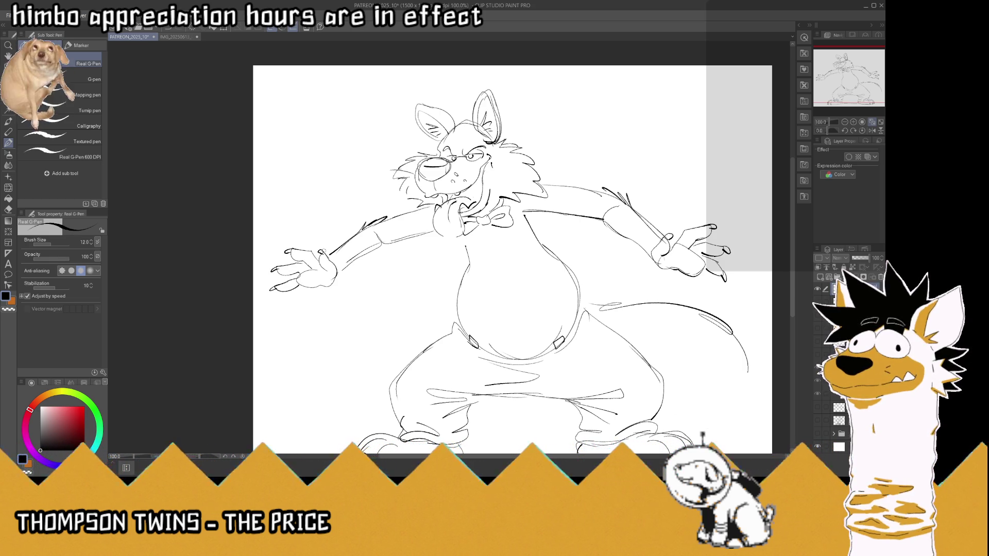
{"action": "key", "text": "m"}
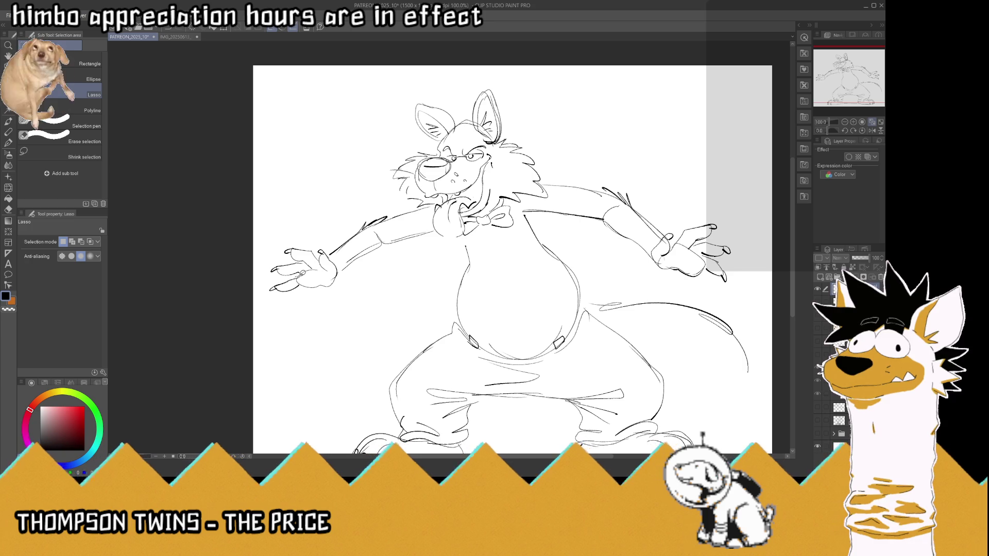
{"action": "mouse_move", "coordinate": [302, 289]}
{"action": "left_mouse_down"}
{"action": "mouse_move", "coordinate": [299, 278]}
{"action": "mouse_move", "coordinate": [298, 307]}
{"action": "left_mouse_up"}
{"action": "key", "text": "ctrl+t"}
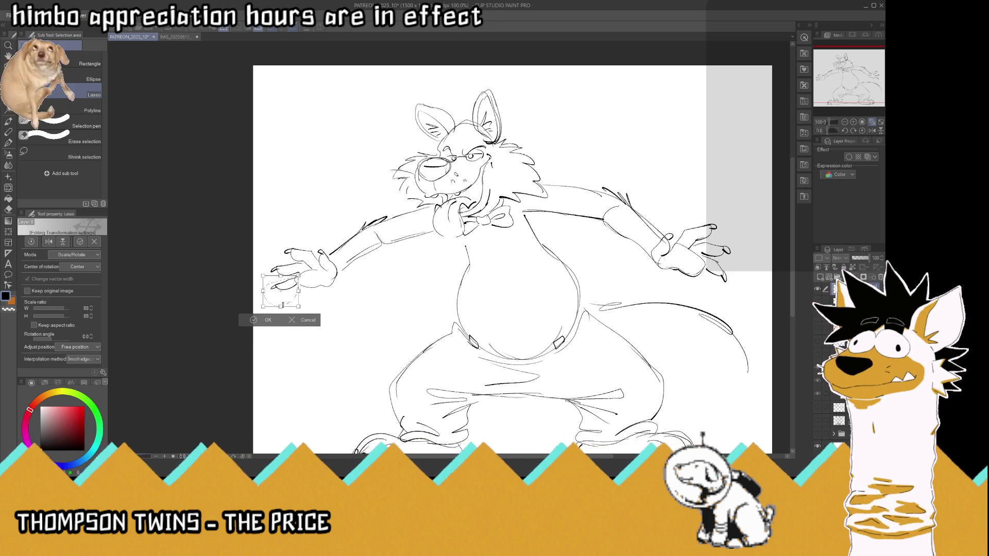
{"action": "left_click", "coordinate": [274, 320]}
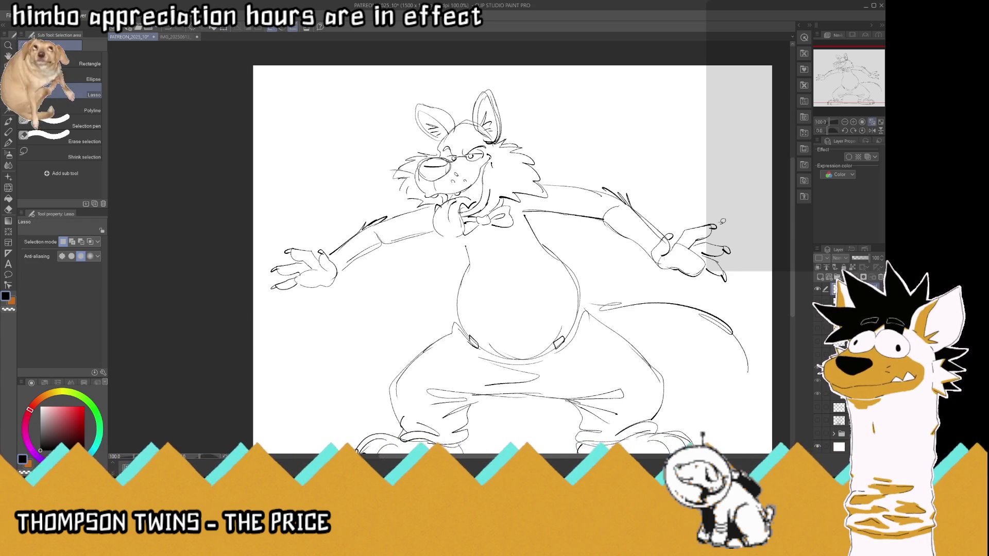
Lasso the right hand's fingers, nudge them up-right and scale them to 93%
{"action": "left_click_drag", "start_coordinate": [696, 219], "coordinate": [682, 250]}
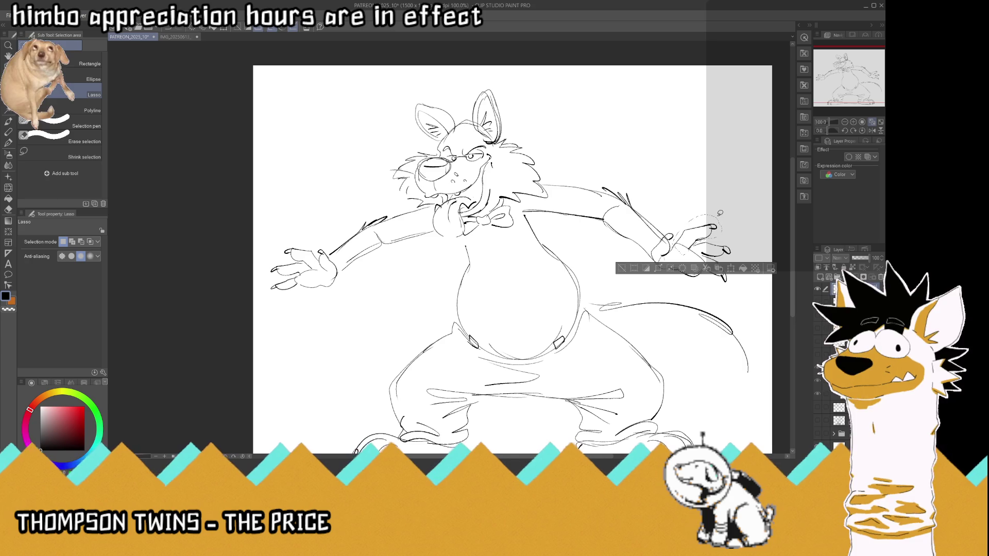
{"action": "key", "text": "ctrl+t"}
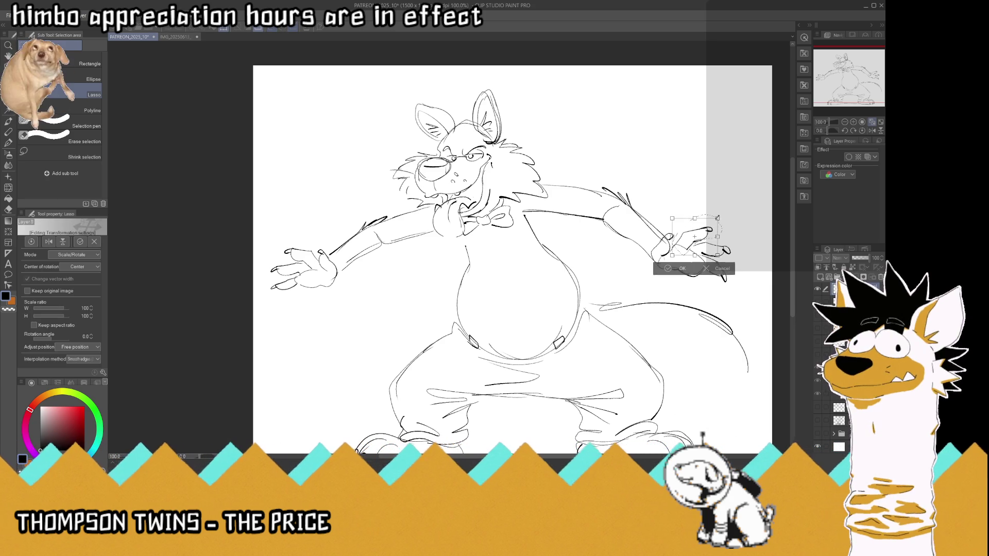
{"action": "left_click_drag", "start_coordinate": [694, 236], "coordinate": [697, 233]}
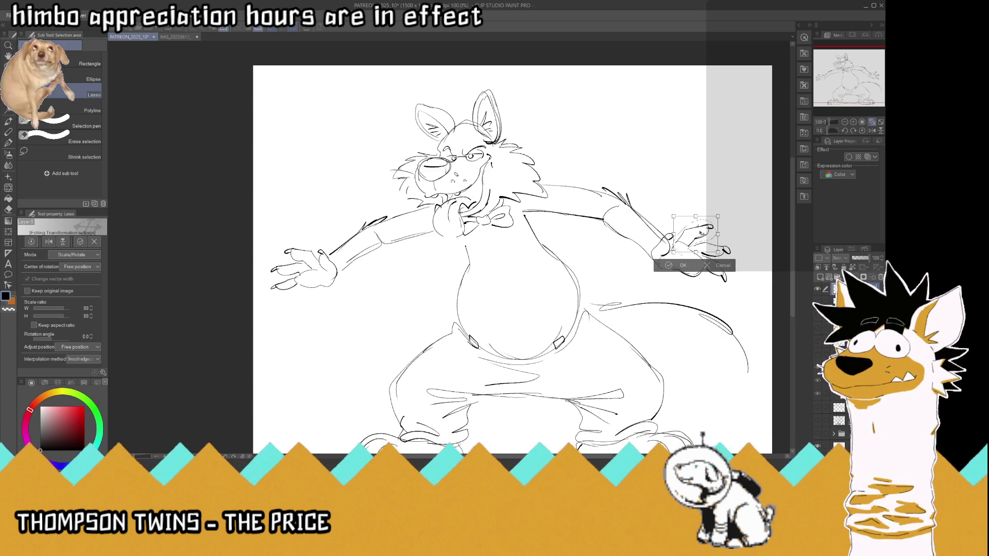
{"action": "key", "text": "Return"}
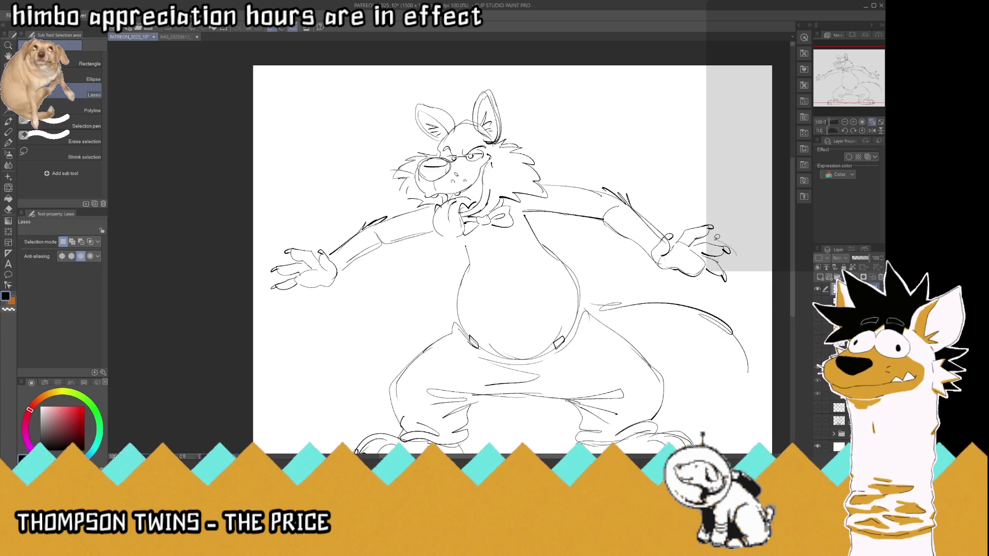
{"action": "left_click_drag", "start_coordinate": [696, 240], "coordinate": [695, 242]}
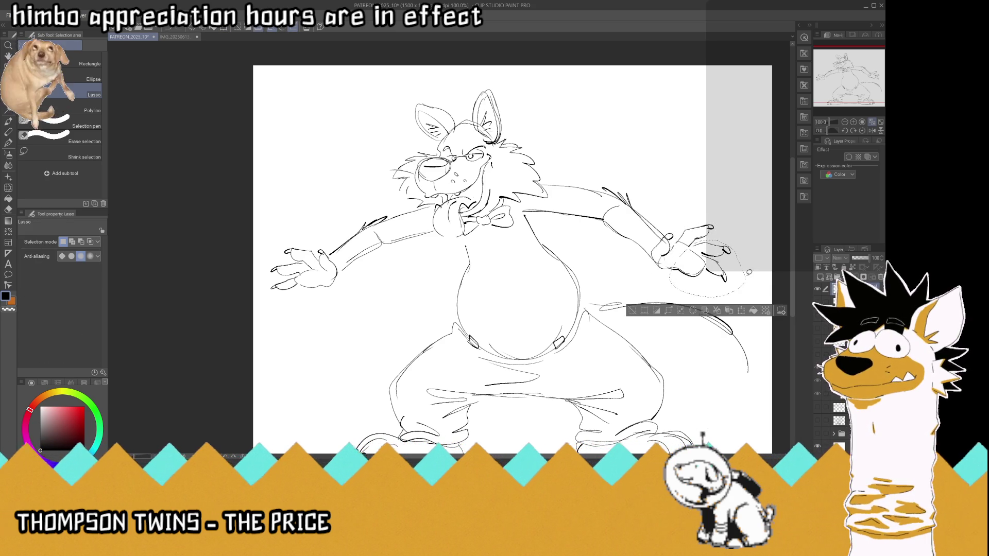
{"action": "left_click", "coordinate": [705, 309]}
{"action": "left_click_drag", "start_coordinate": [745, 297], "coordinate": [740, 292]}
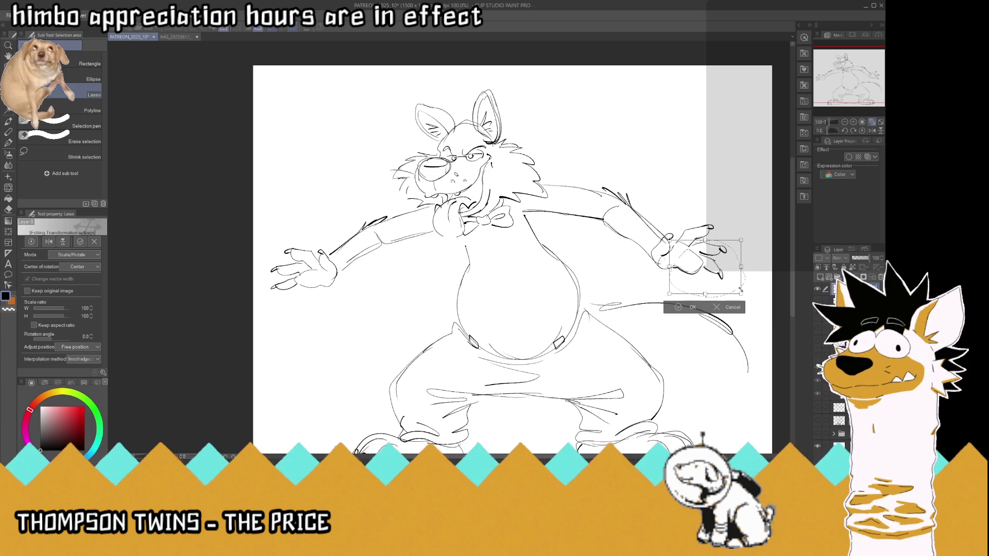
{"action": "key", "text": "Return"}
Save the drawing and switch back to the pen
{"action": "key", "text": "ctrl+s"}
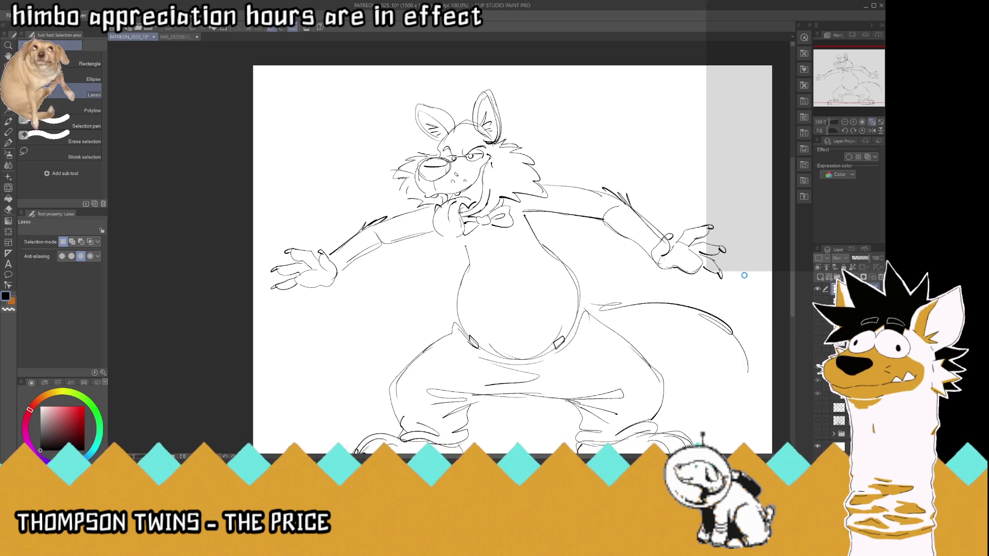
{"action": "scroll", "coordinate": [730, 267], "scroll_direction": "down", "scroll_amount": 3}
{"action": "scroll", "coordinate": [605, 264], "scroll_direction": "up", "scroll_amount": 2}
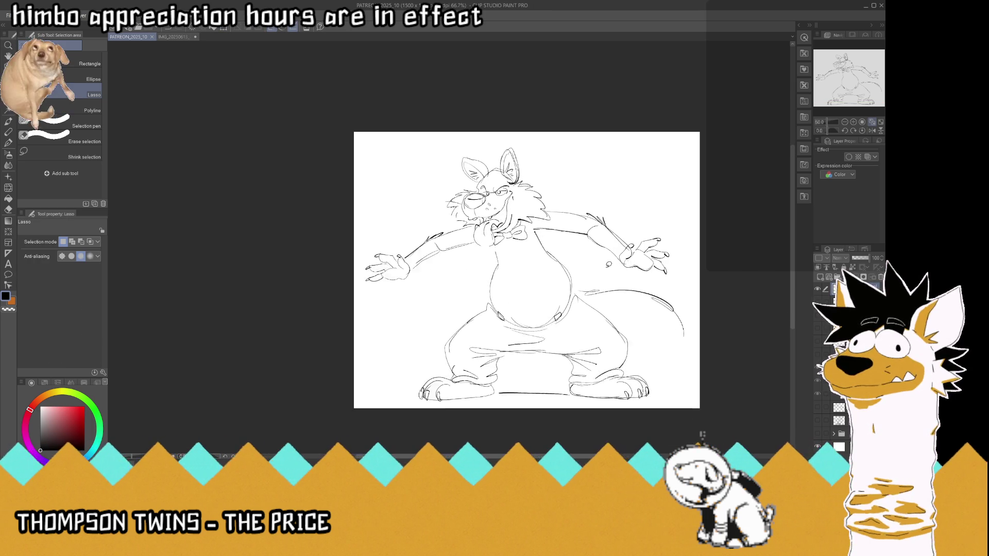
{"action": "key", "text": "p"}
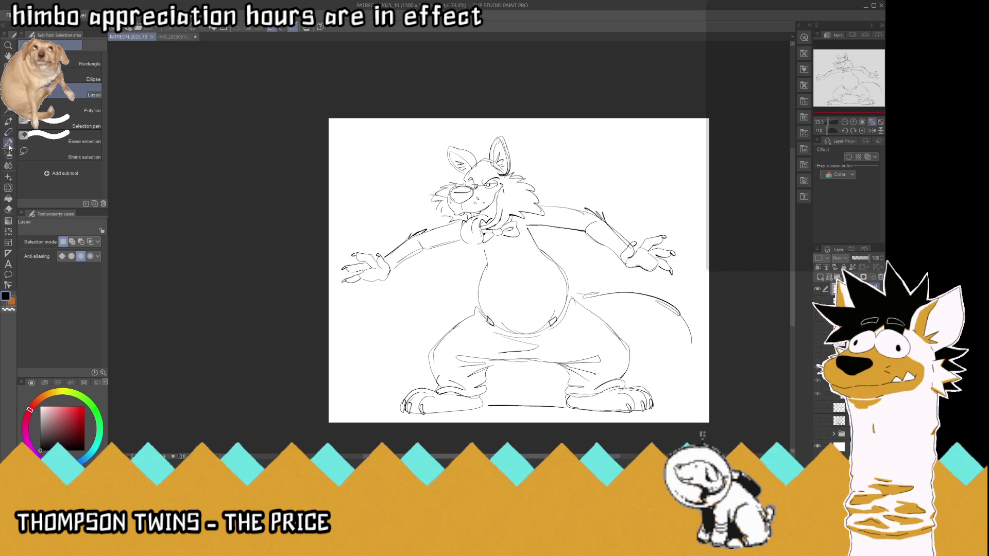
{"action": "scroll", "coordinate": [490, 154], "scroll_direction": "up", "scroll_amount": 2}
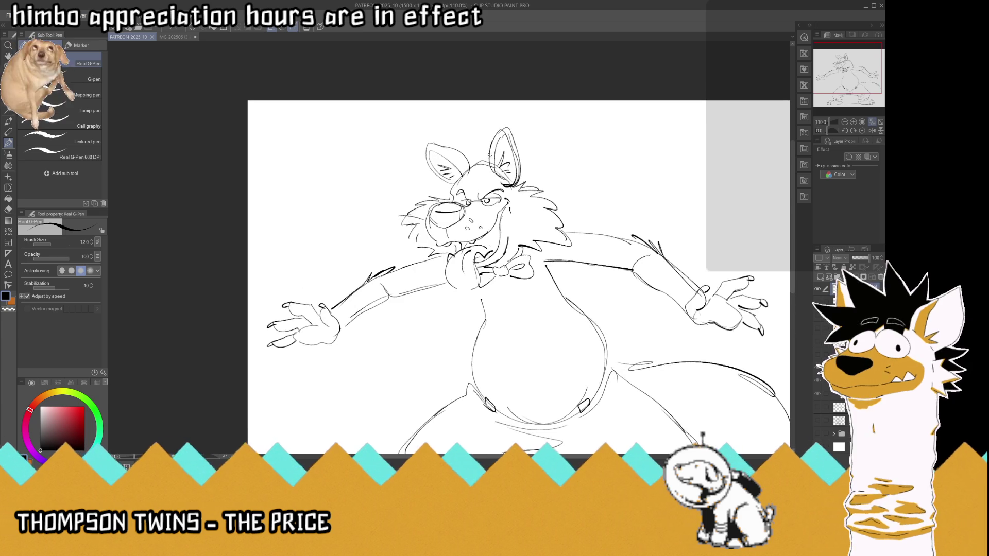
Sharpen the winking eye's eyebrow and define the underside of the tongue and chin
{"action": "left_click", "coordinate": [469, 184]}
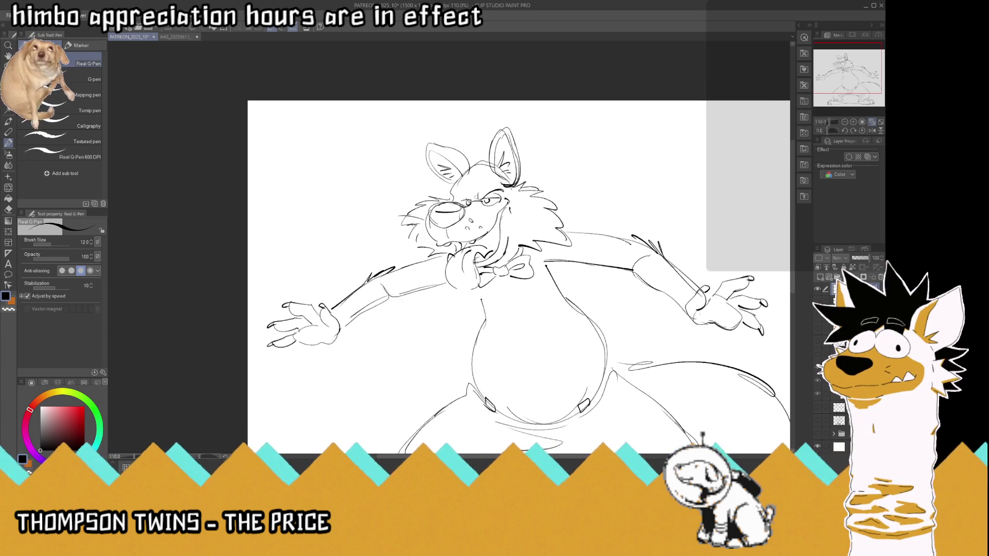
{"action": "left_click_drag", "start_coordinate": [472, 199], "coordinate": [489, 185]}
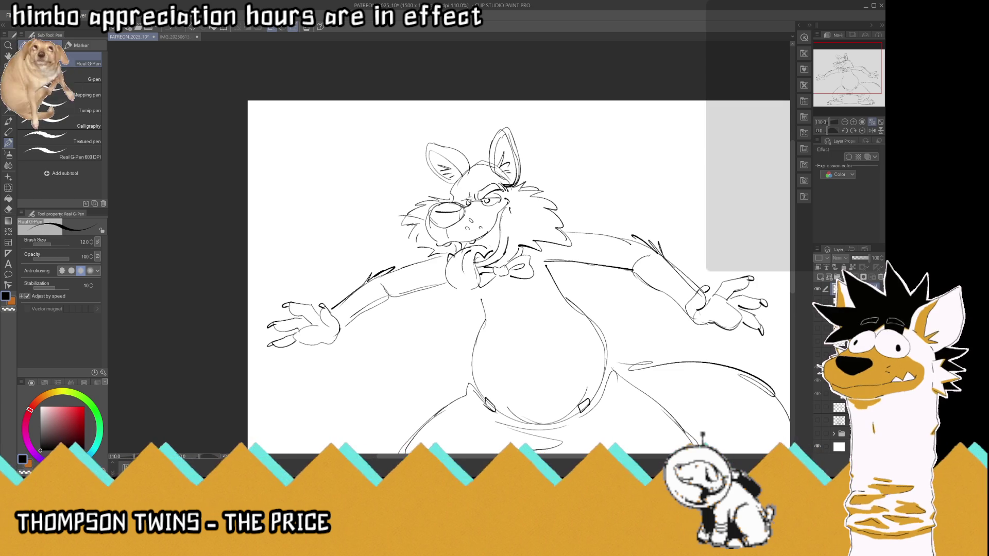
{"action": "mouse_move", "coordinate": [457, 194]}
{"action": "left_mouse_down"}
{"action": "mouse_move", "coordinate": [472, 185]}
{"action": "mouse_move", "coordinate": [457, 189]}
{"action": "left_mouse_up"}
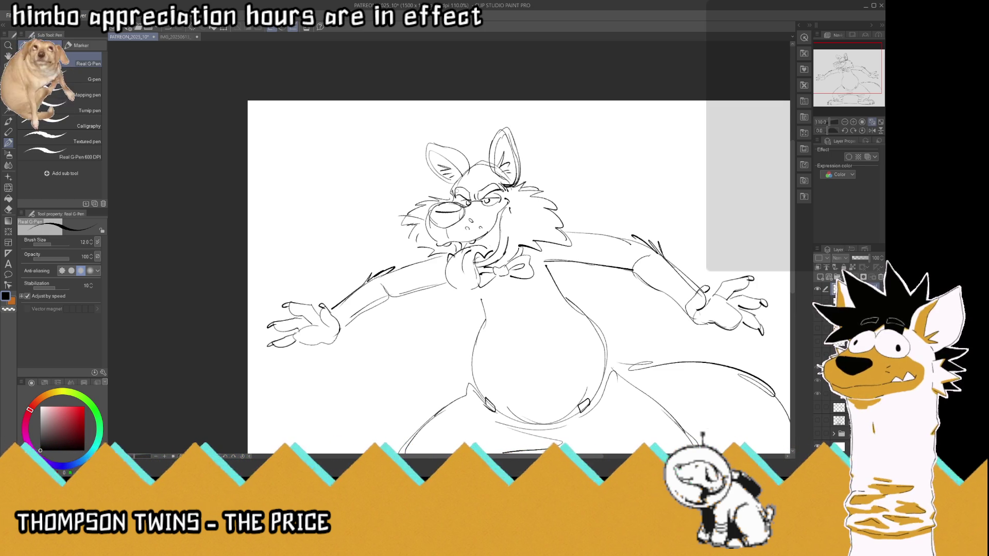
{"action": "scroll", "coordinate": [504, 180], "scroll_direction": "down", "scroll_amount": 1}
{"action": "scroll", "coordinate": [505, 180], "scroll_direction": "down", "scroll_amount": 3}
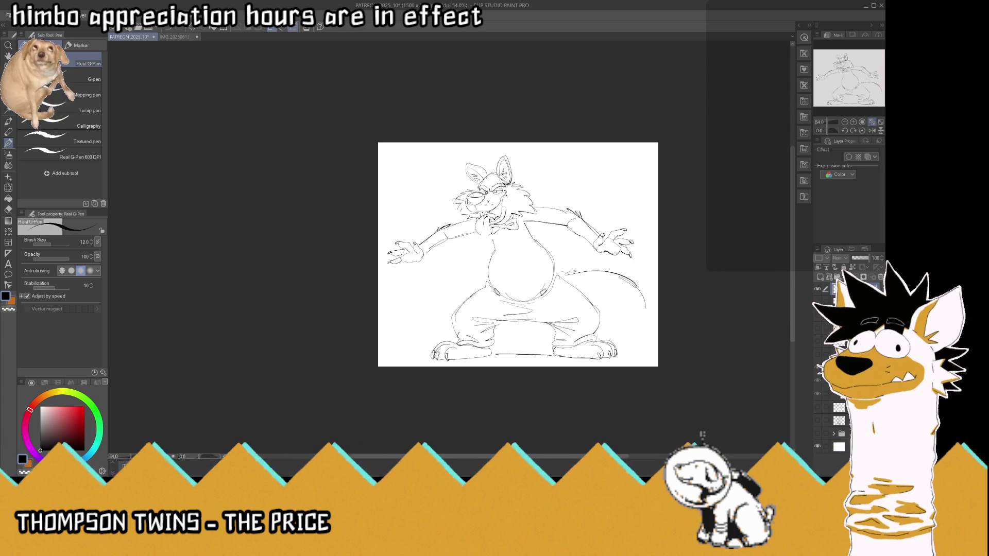
{"action": "scroll", "coordinate": [504, 180], "scroll_direction": "down", "scroll_amount": 1}
{"action": "scroll", "coordinate": [504, 229], "scroll_direction": "up", "scroll_amount": 1}
{"action": "scroll", "coordinate": [504, 229], "scroll_direction": "up", "scroll_amount": 4}
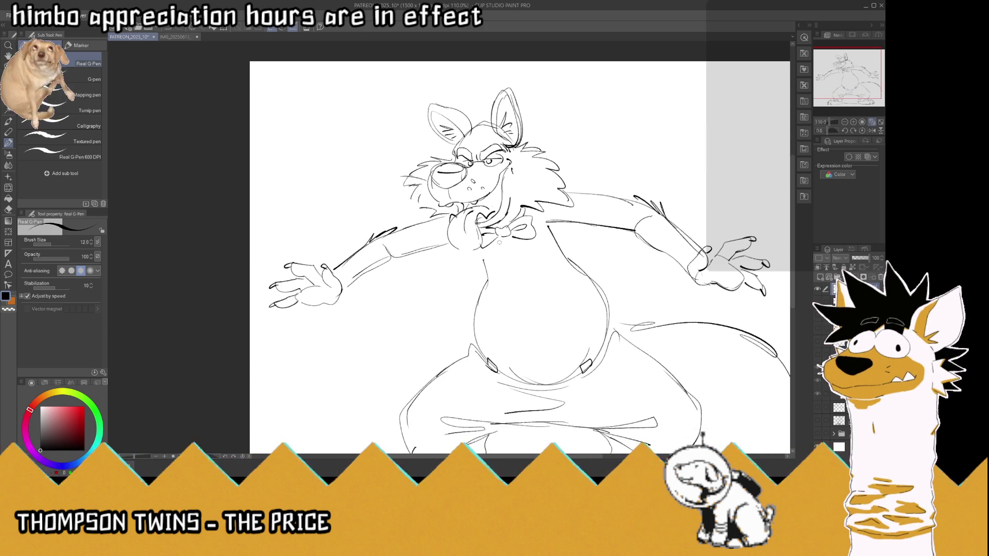
{"action": "mouse_move", "coordinate": [470, 252]}
{"action": "left_mouse_down"}
{"action": "mouse_move", "coordinate": [483, 239]}
{"action": "mouse_move", "coordinate": [414, 251]}
{"action": "mouse_move", "coordinate": [343, 293]}
{"action": "left_mouse_up"}
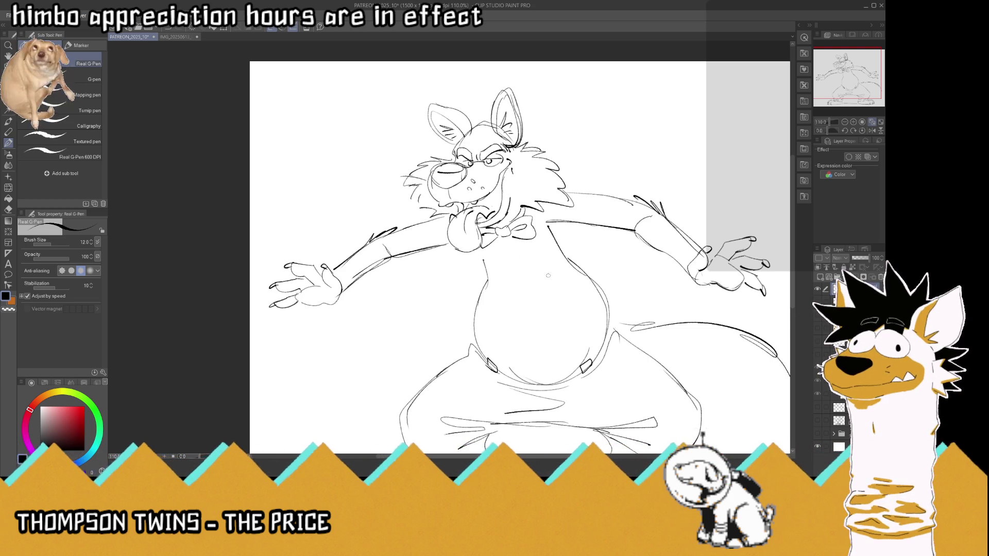
Add an upper belly line and sketch suspender straps down the belly, undoing the first attempts
{"action": "left_click_drag", "start_coordinate": [503, 281], "coordinate": [530, 278]}
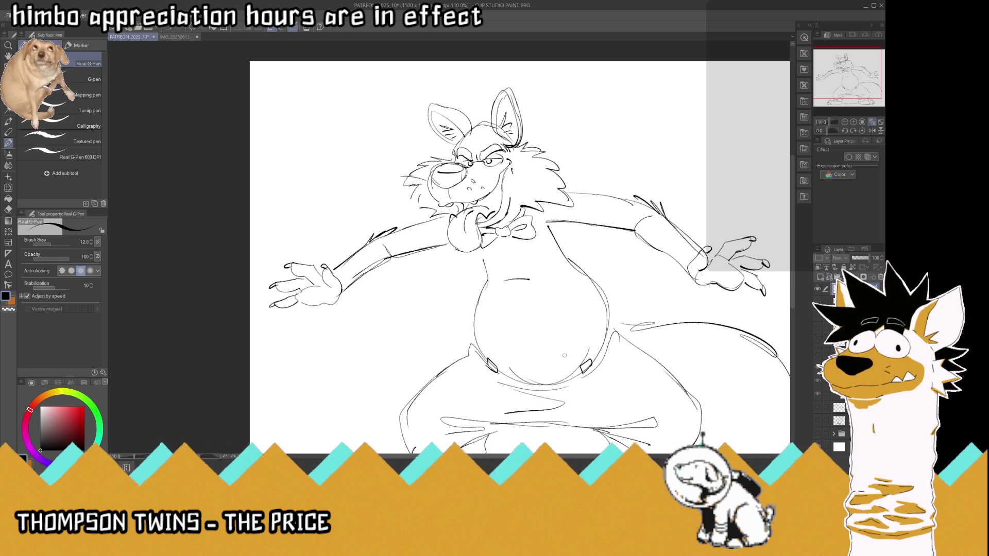
{"action": "left_click_drag", "start_coordinate": [576, 356], "coordinate": [536, 216]}
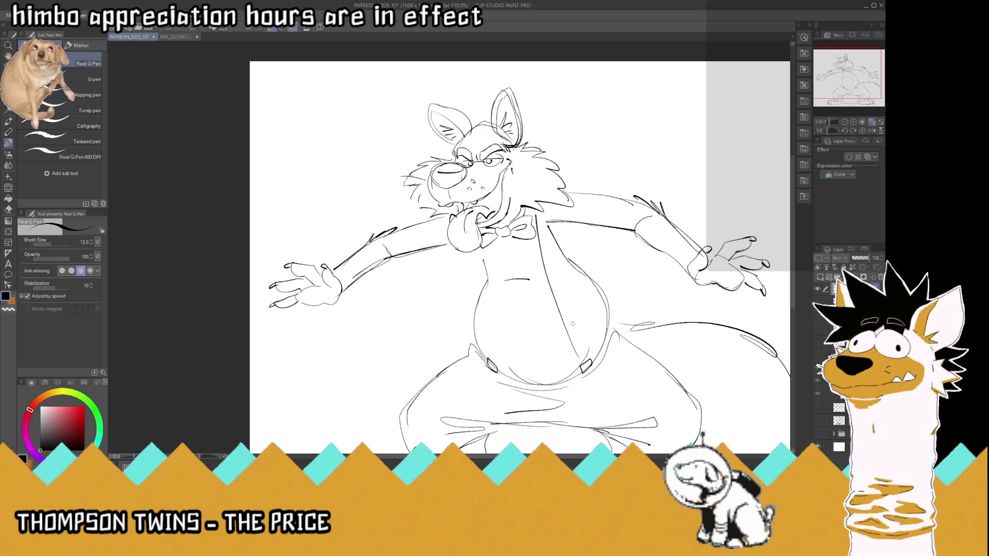
{"action": "key", "text": "ctrl+z"}
{"action": "key", "text": "ctrl+z"}
{"action": "mouse_move", "coordinate": [577, 357]}
{"action": "left_mouse_down"}
{"action": "mouse_move", "coordinate": [536, 211]}
{"action": "mouse_move", "coordinate": [587, 360]}
{"action": "left_mouse_up"}
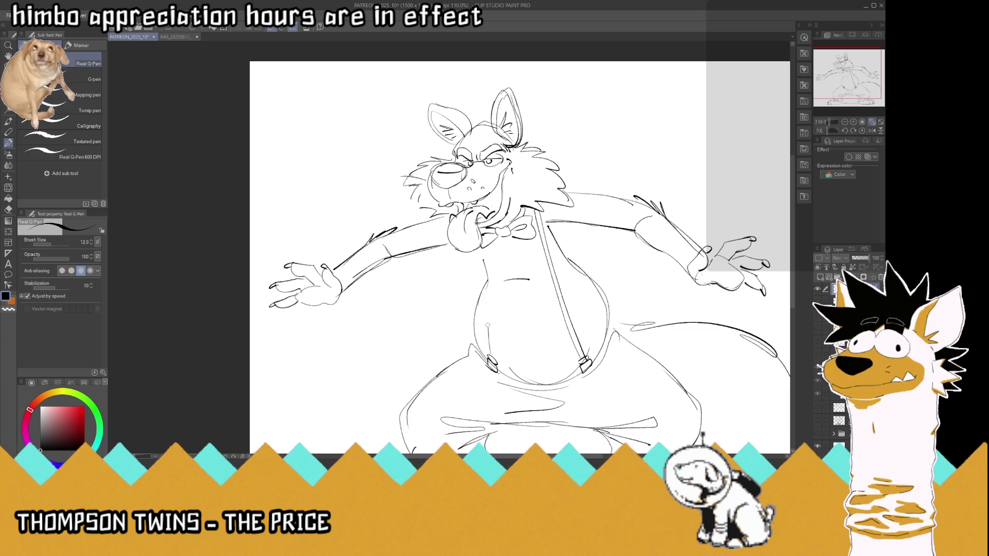
{"action": "left_click_drag", "start_coordinate": [488, 332], "coordinate": [485, 245]}
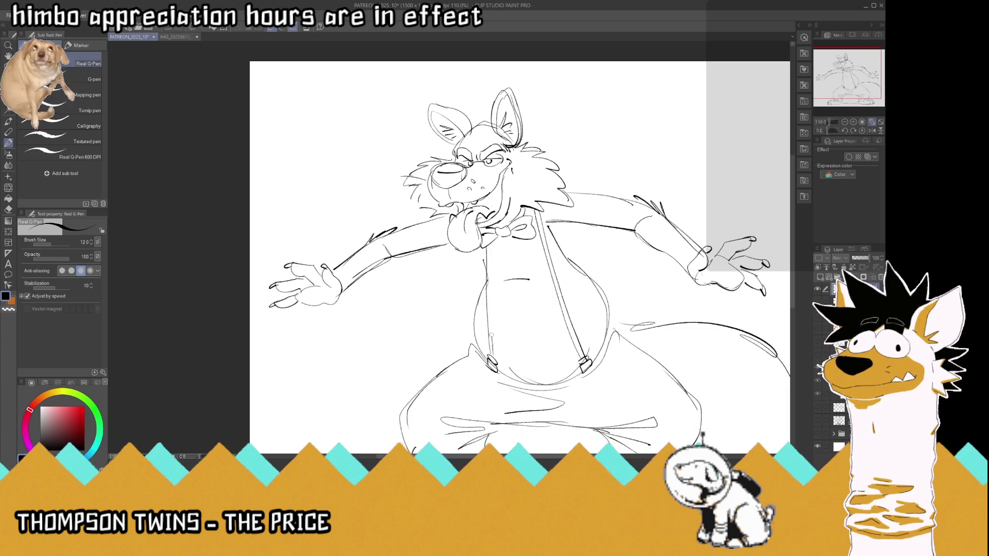
{"action": "left_click_drag", "start_coordinate": [492, 357], "coordinate": [488, 245]}
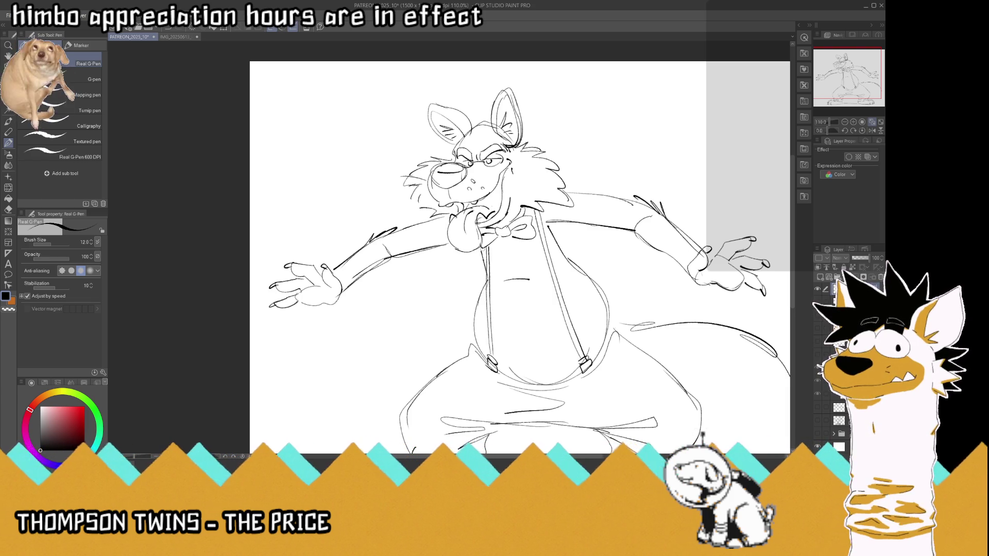
{"action": "scroll", "coordinate": [505, 256], "scroll_direction": "down", "scroll_amount": 5}
{"action": "scroll", "coordinate": [505, 257], "scroll_direction": "up", "scroll_amount": 2}
{"action": "scroll", "coordinate": [524, 243], "scroll_direction": "up", "scroll_amount": 3}
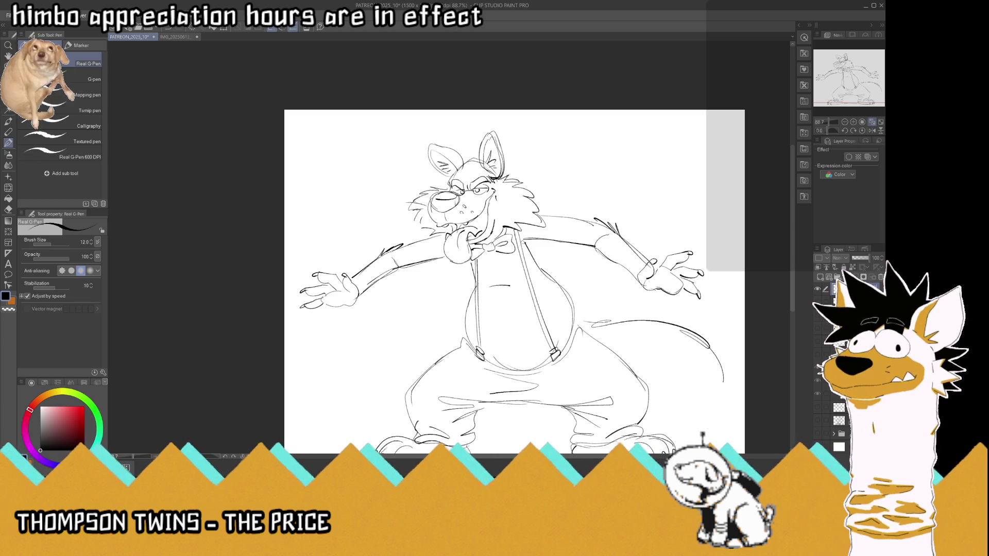
{"action": "key", "text": "ctrl+z"}
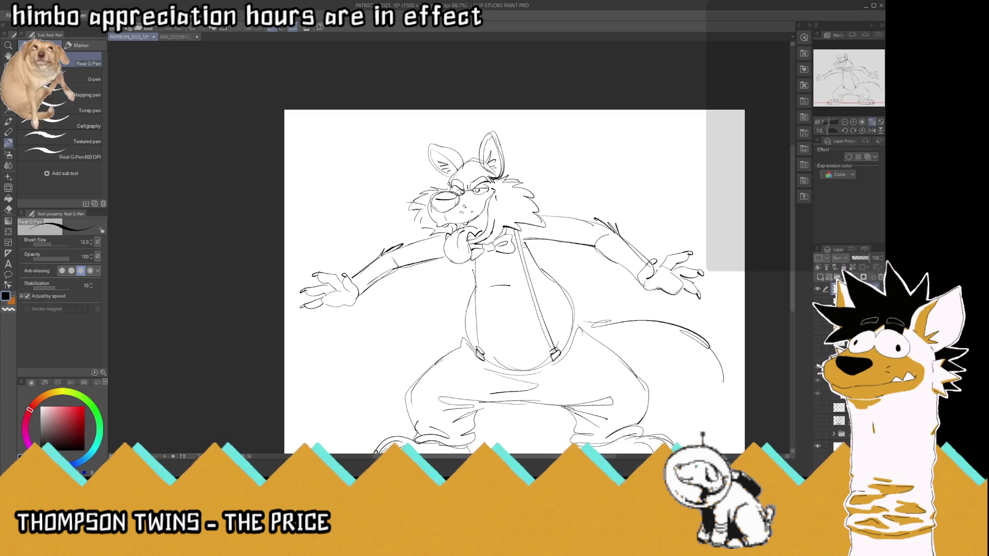
{"action": "key", "text": "ctrl+z"}
{"action": "key", "text": "ctrl+z"}
{"action": "key", "text": "ctrl+z"}
{"action": "key", "text": "ctrl+z"}
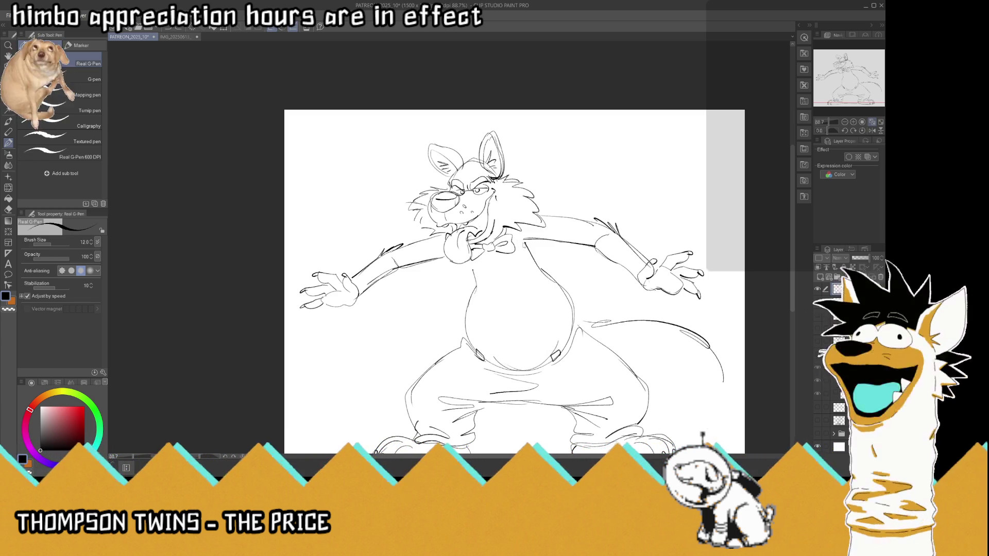
Redraw the right suspender strap, darken the belly lines, then zoom out and save
{"action": "left_click_drag", "start_coordinate": [489, 286], "coordinate": [510, 284]}
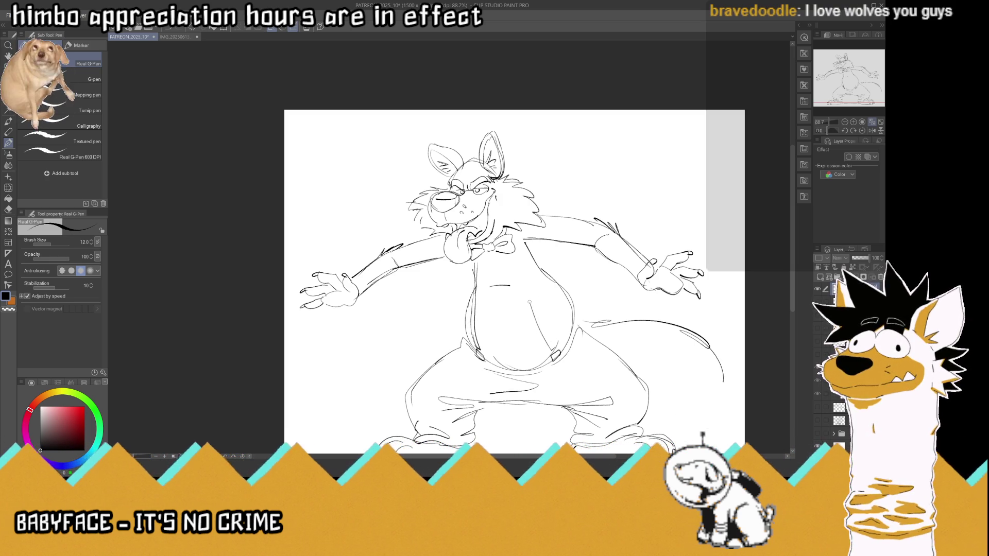
{"action": "left_click_drag", "start_coordinate": [519, 236], "coordinate": [556, 349]}
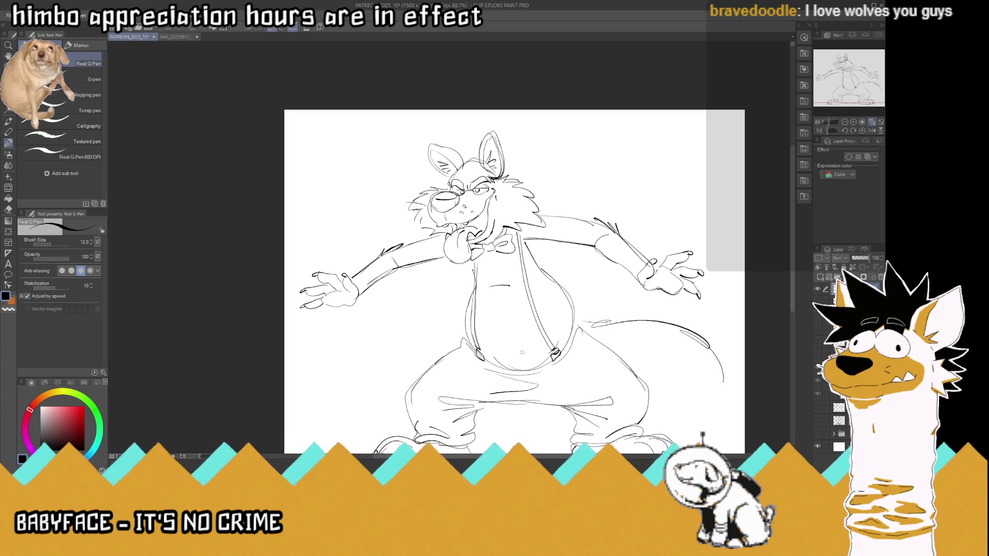
{"action": "left_click_drag", "start_coordinate": [539, 365], "coordinate": [513, 363]}
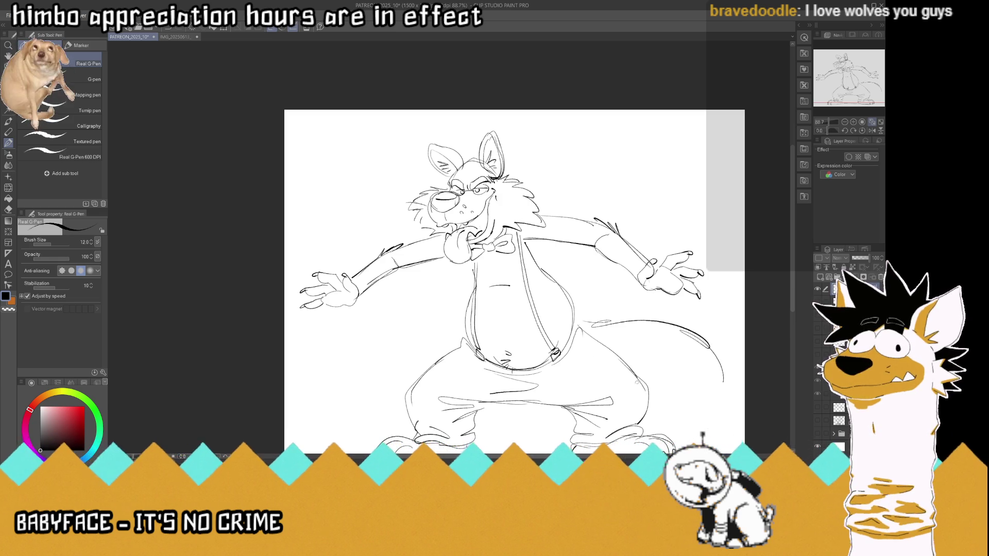
{"action": "key", "text": "ctrl+minus"}
{"action": "key", "text": "ctrl+s"}
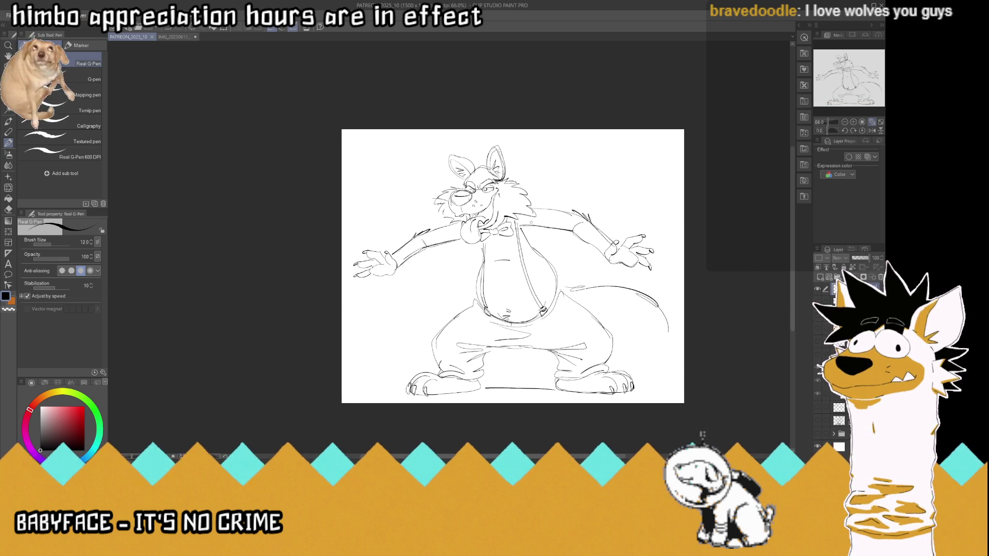
{"action": "scroll", "coordinate": [530, 223], "scroll_direction": "up", "scroll_amount": 1}
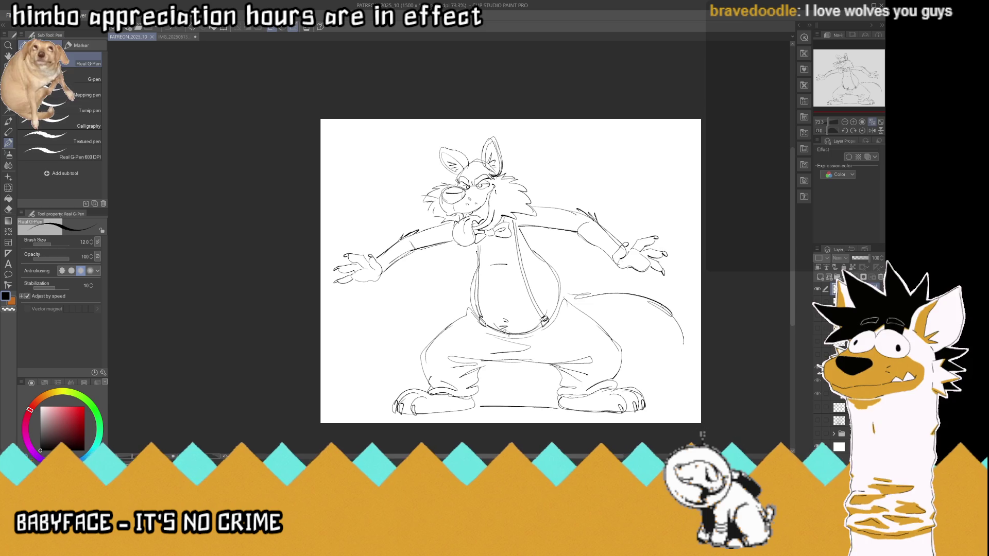
Extend the tail's outer outline, add a zigzag fur marking inside it, and save
{"action": "mouse_move", "coordinate": [683, 343]}
{"action": "left_mouse_down"}
{"action": "mouse_move", "coordinate": [674, 387]}
{"action": "mouse_move", "coordinate": [621, 371]}
{"action": "left_mouse_up"}
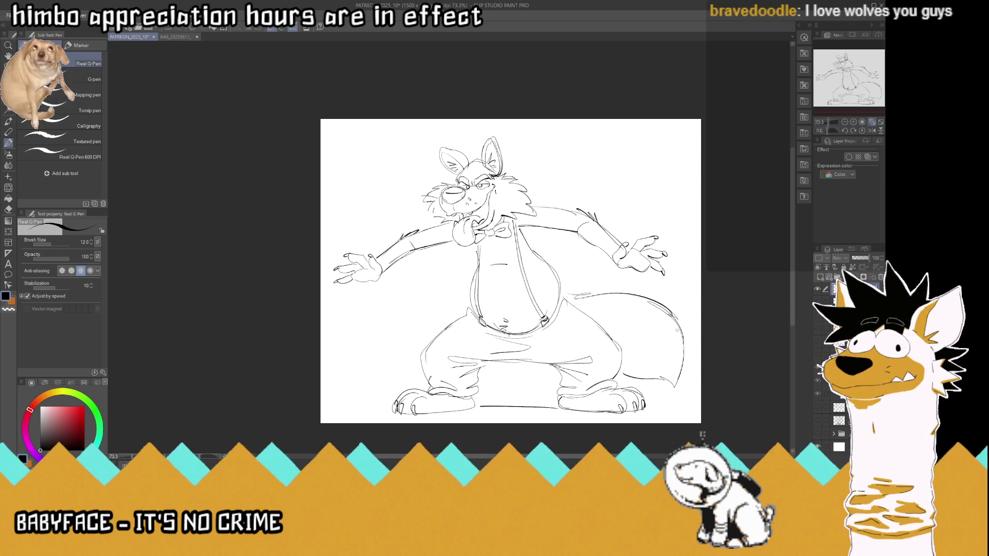
{"action": "left_click_drag", "start_coordinate": [643, 334], "coordinate": [637, 365]}
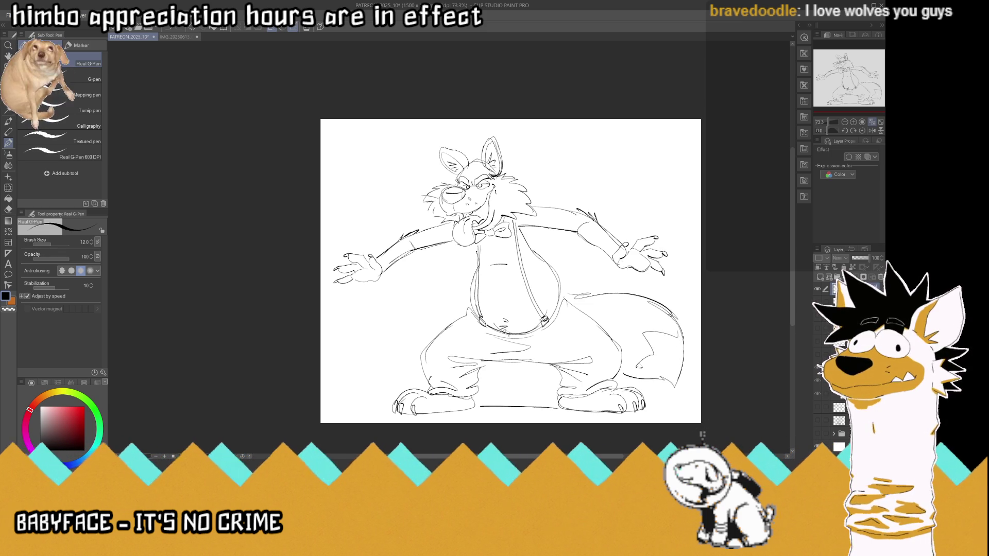
{"action": "key", "text": "ctrl+s"}
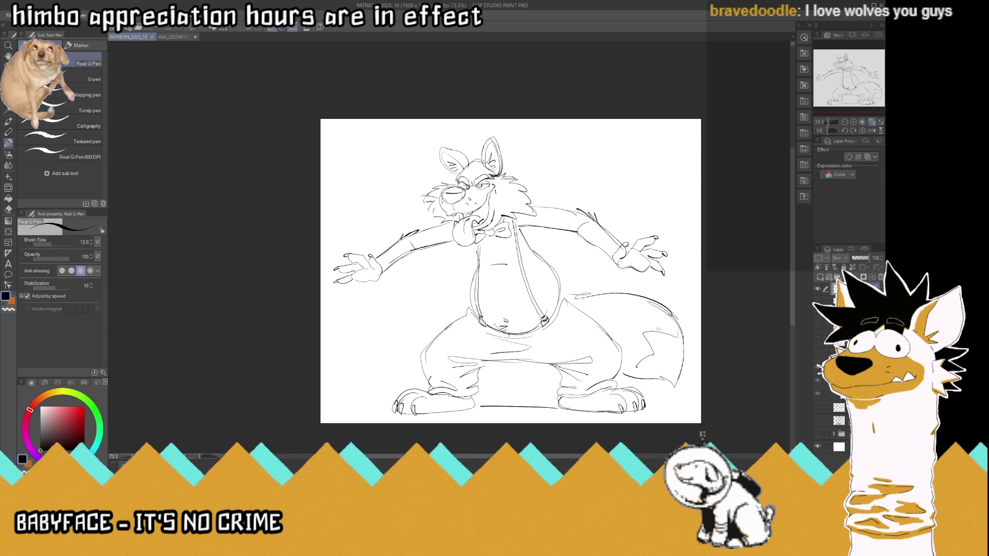
{"action": "scroll", "coordinate": [659, 350], "scroll_direction": "down", "scroll_amount": 2}
{"action": "scroll", "coordinate": [537, 264], "scroll_direction": "up", "scroll_amount": 4}
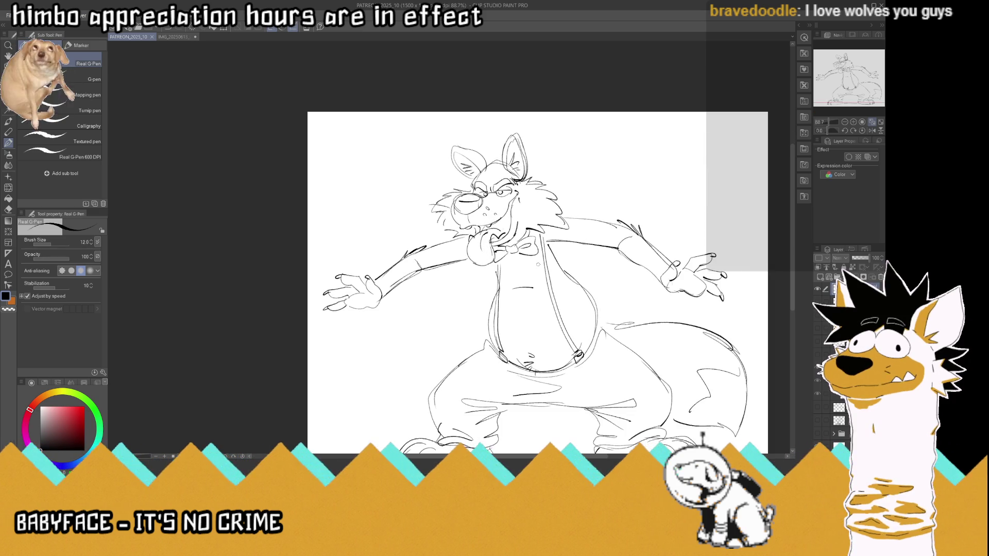
Flip the canvas horizontally and trace the belly and torso outline in darker strokes
{"action": "left_click", "coordinate": [871, 130]}
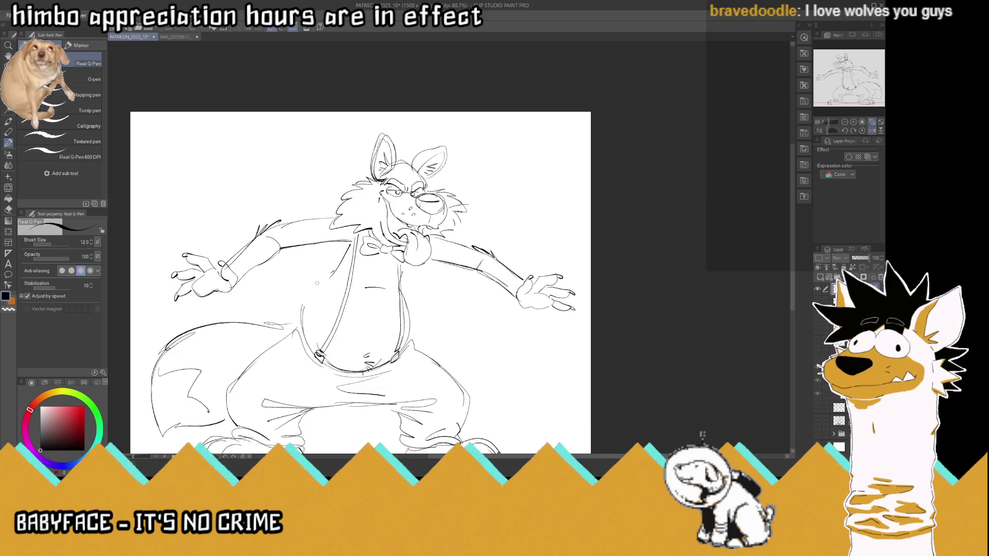
{"action": "left_click_drag", "start_coordinate": [332, 274], "coordinate": [300, 317]}
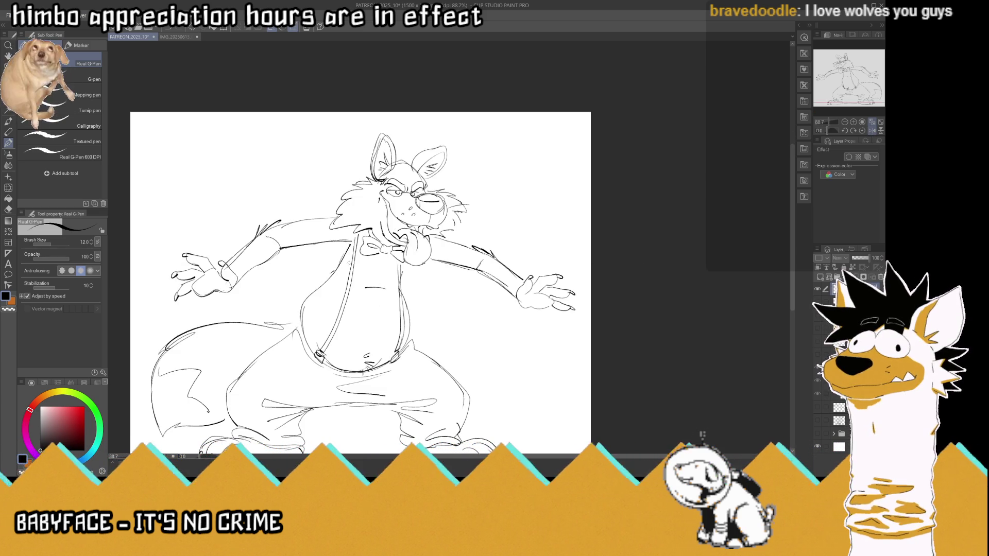
{"action": "key", "text": "ctrl+z"}
{"action": "mouse_move", "coordinate": [323, 287]}
{"action": "left_mouse_down"}
{"action": "mouse_move", "coordinate": [304, 341]}
{"action": "mouse_move", "coordinate": [346, 246]}
{"action": "left_mouse_up"}
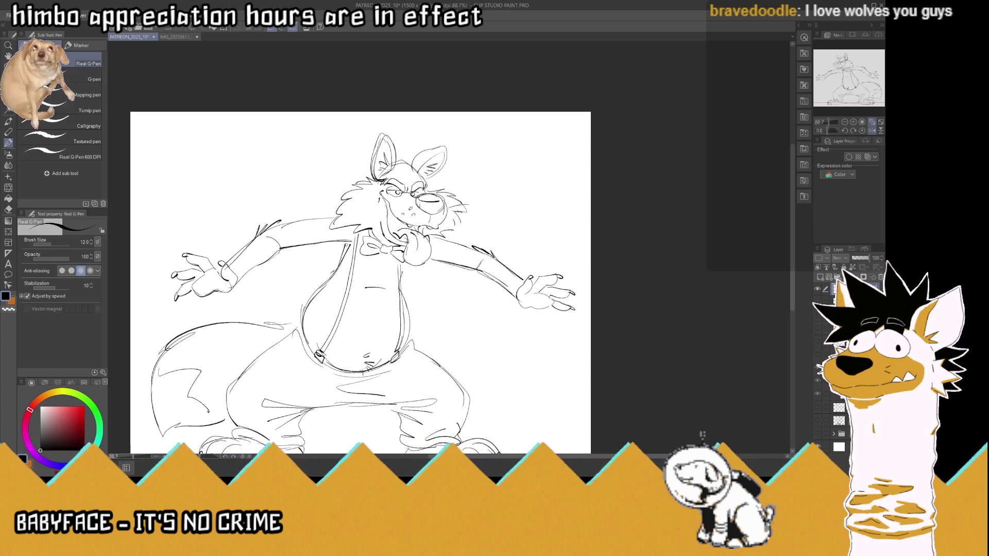
{"action": "key", "text": "ctrl+z"}
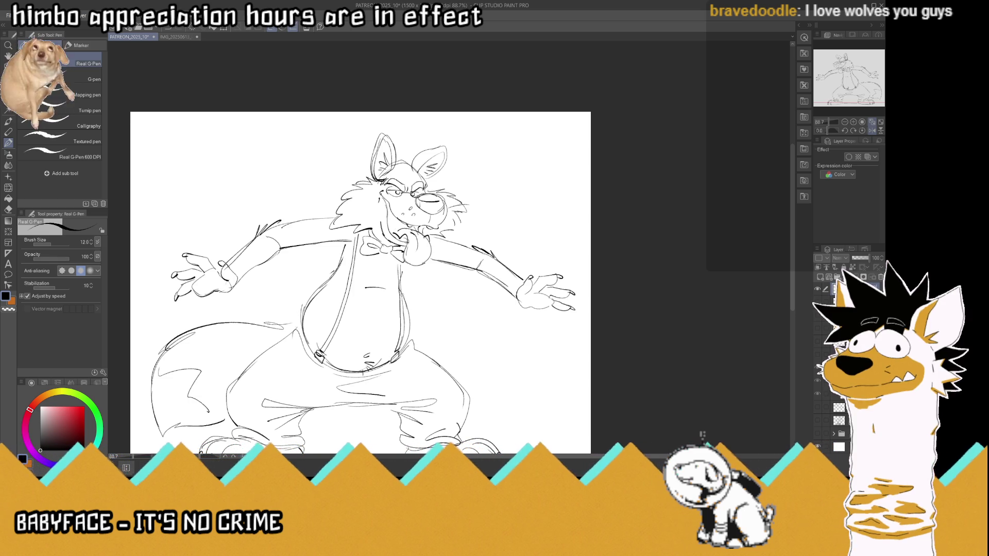
{"action": "mouse_move", "coordinate": [409, 334]}
{"action": "left_mouse_down"}
{"action": "mouse_move", "coordinate": [386, 364]}
{"action": "mouse_move", "coordinate": [356, 371]}
{"action": "left_mouse_up"}
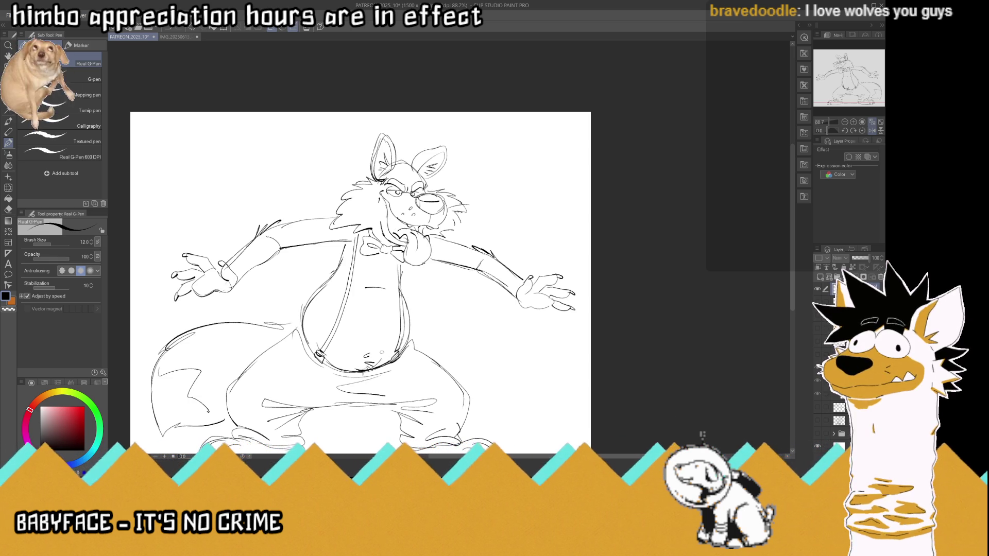
{"action": "left_click_drag", "start_coordinate": [404, 263], "coordinate": [400, 278]}
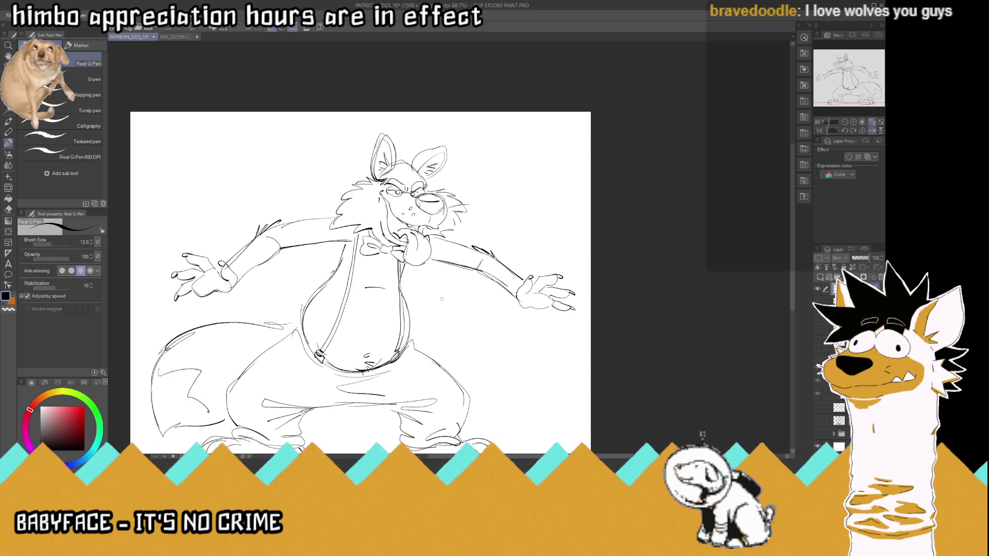
{"action": "scroll", "coordinate": [445, 243], "scroll_direction": "down", "scroll_amount": 3}
{"action": "scroll", "coordinate": [445, 243], "scroll_direction": "up", "scroll_amount": 2}
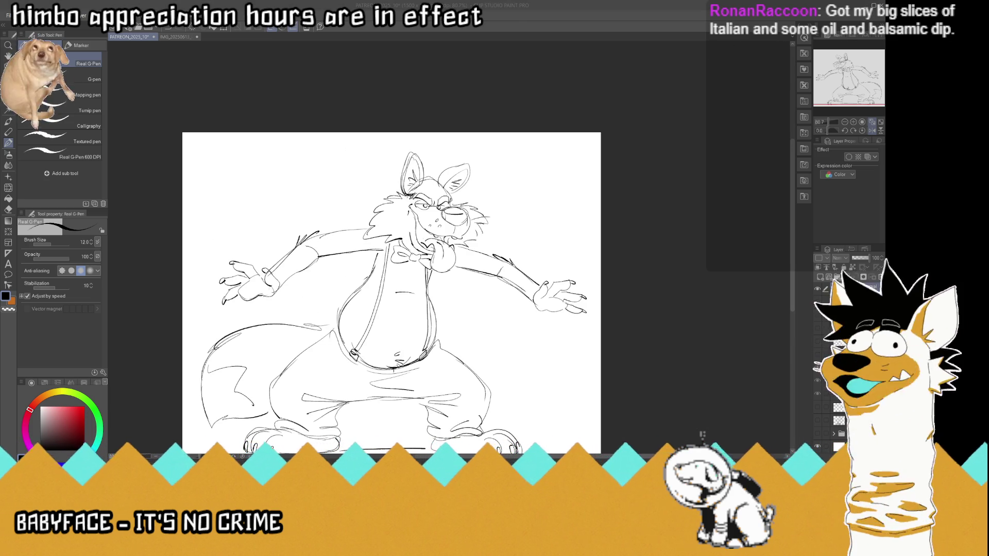
{"action": "scroll", "coordinate": [444, 155], "scroll_direction": "up", "scroll_amount": 2}
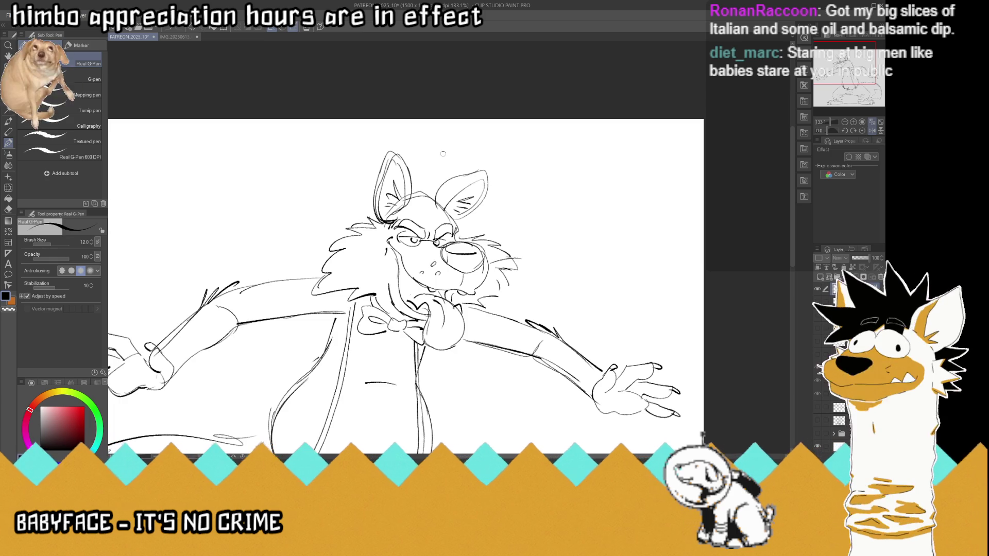
Erase the right ear's left edge and sketch fur strokes atop the head between the ears
{"action": "left_click_drag", "start_coordinate": [412, 201], "coordinate": [456, 171]}
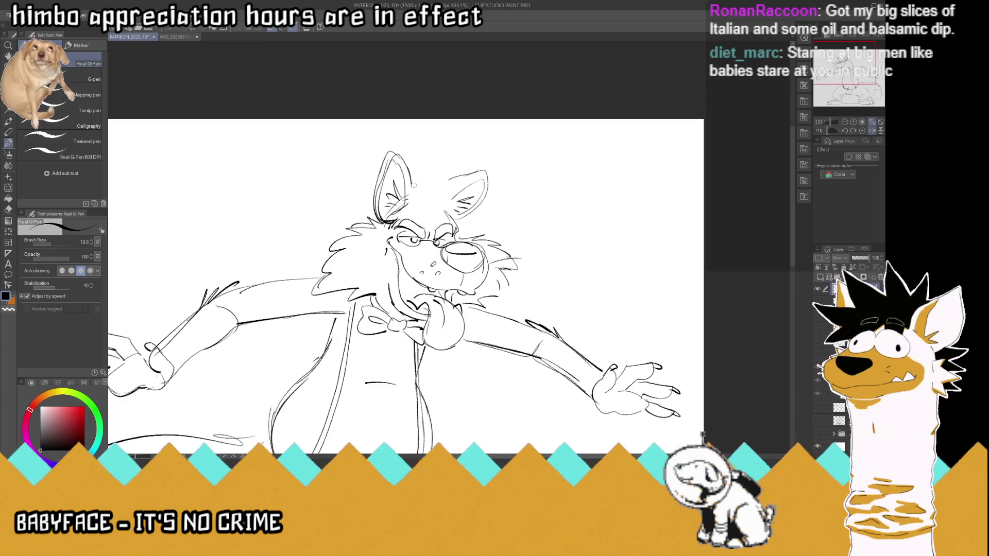
{"action": "key", "text": "x"}
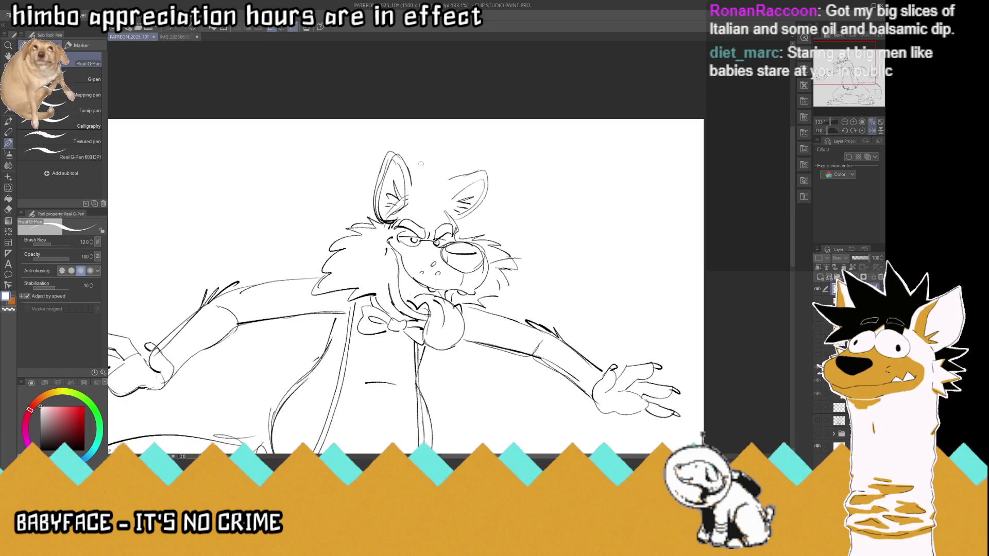
{"action": "key", "text": "x"}
{"action": "left_click_drag", "start_coordinate": [450, 217], "coordinate": [413, 197]}
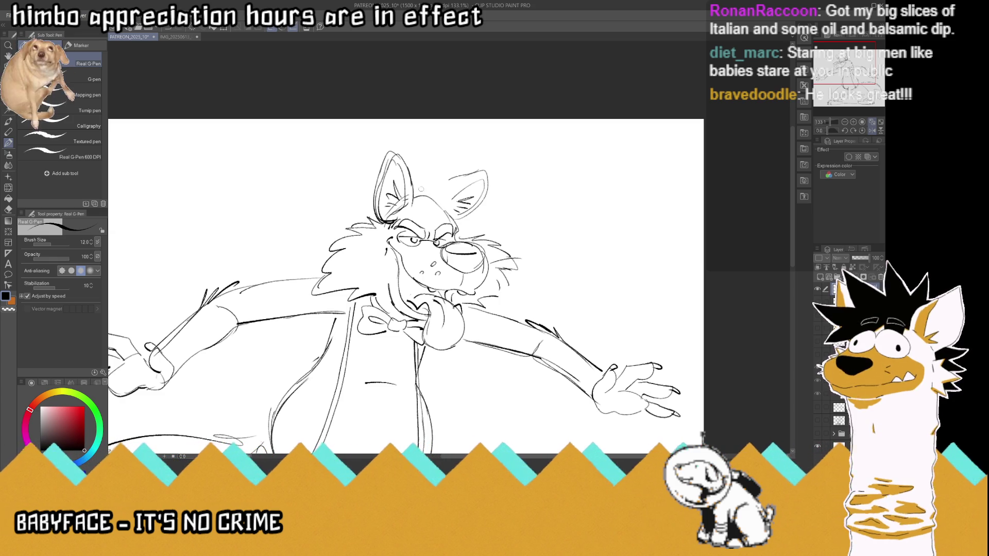
{"action": "mouse_move", "coordinate": [458, 160]}
{"action": "left_mouse_down"}
{"action": "mouse_move", "coordinate": [414, 196]}
{"action": "mouse_move", "coordinate": [431, 198]}
{"action": "left_mouse_up"}
{"action": "left_click_drag", "start_coordinate": [432, 198], "coordinate": [453, 195]}
{"action": "mouse_move", "coordinate": [490, 191]}
{"action": "left_mouse_down"}
{"action": "mouse_move", "coordinate": [451, 204]}
{"action": "mouse_move", "coordinate": [466, 218]}
{"action": "mouse_move", "coordinate": [451, 222]}
{"action": "left_mouse_up"}
{"action": "scroll", "coordinate": [445, 143], "scroll_direction": "down", "scroll_amount": 5}
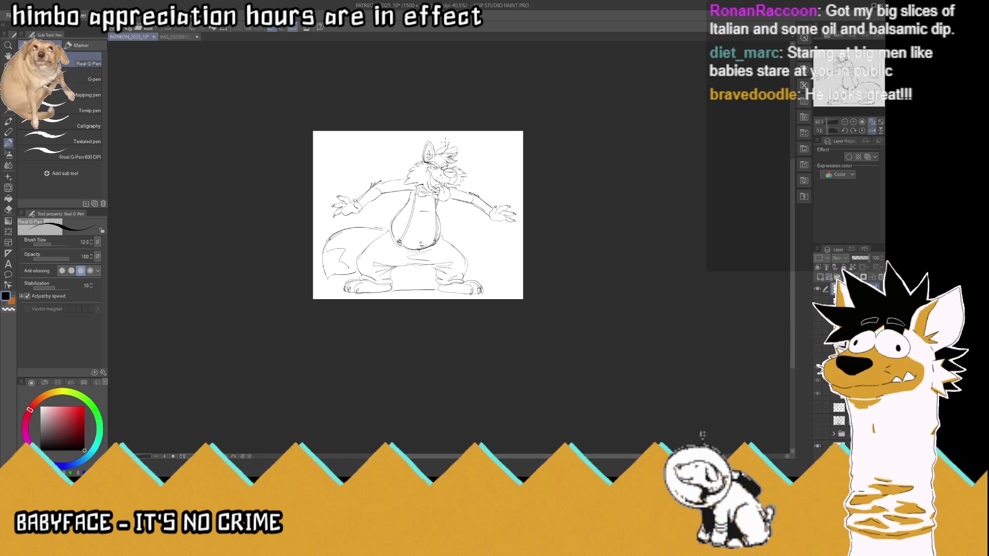
{"action": "scroll", "coordinate": [445, 142], "scroll_direction": "up", "scroll_amount": 5}
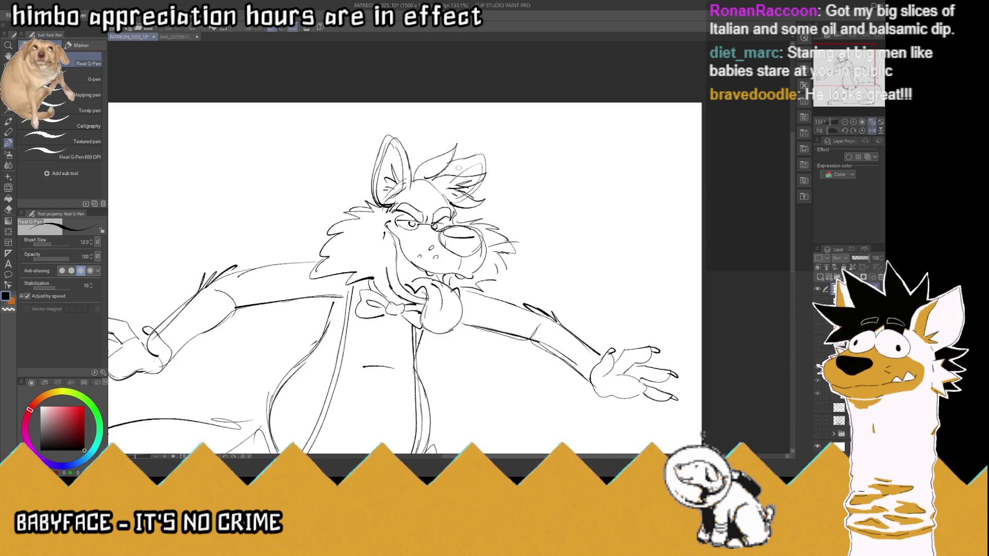
Redraw the inner lines and lower edge of the right ear, undoing rejected strokes
{"action": "key", "text": "ctrl+z"}
{"action": "key", "text": "ctrl+z"}
{"action": "key", "text": "ctrl+z"}
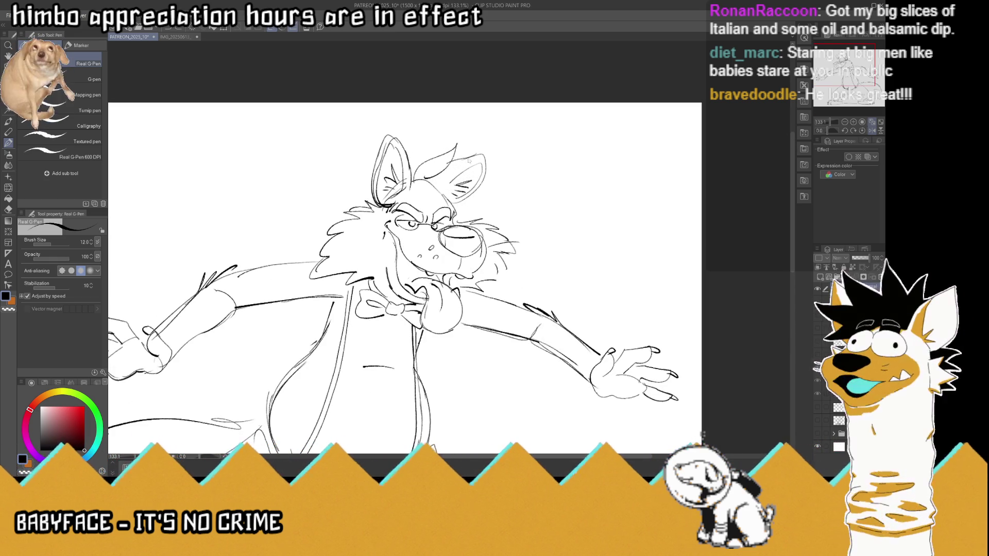
{"action": "left_click_drag", "start_coordinate": [419, 166], "coordinate": [456, 144]}
{"action": "mouse_move", "coordinate": [436, 177]}
{"action": "left_mouse_down"}
{"action": "mouse_move", "coordinate": [487, 174]}
{"action": "mouse_move", "coordinate": [467, 201]}
{"action": "left_mouse_up"}
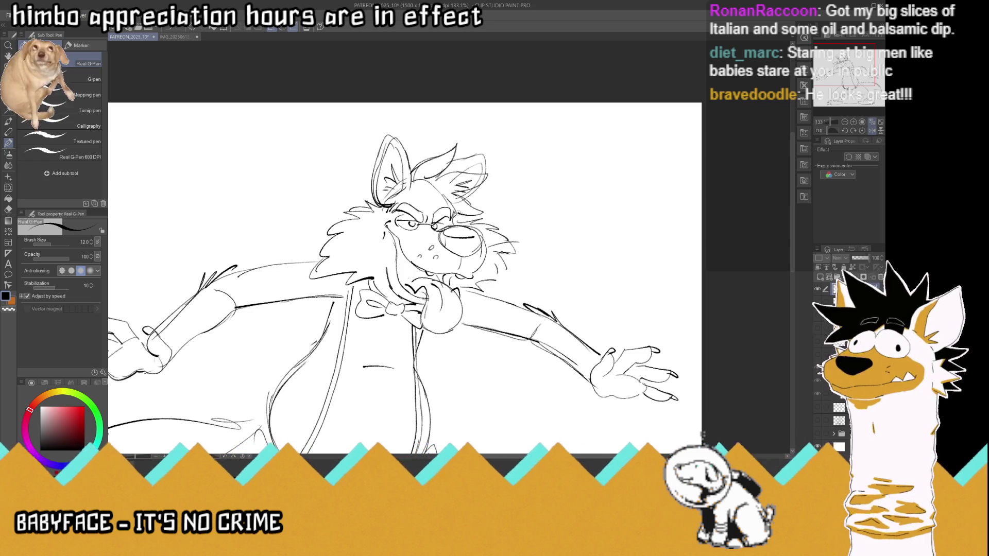
{"action": "left_click_drag", "start_coordinate": [482, 181], "coordinate": [425, 177]}
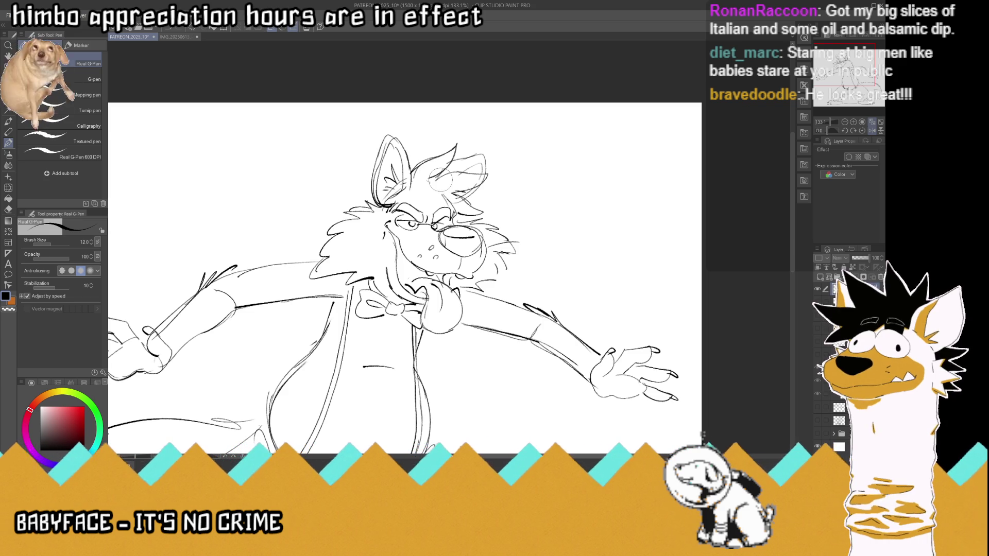
{"action": "left_click_drag", "start_coordinate": [451, 180], "coordinate": [476, 213]}
{"action": "key", "text": "ctrl+z"}
{"action": "key", "text": "ctrl+z"}
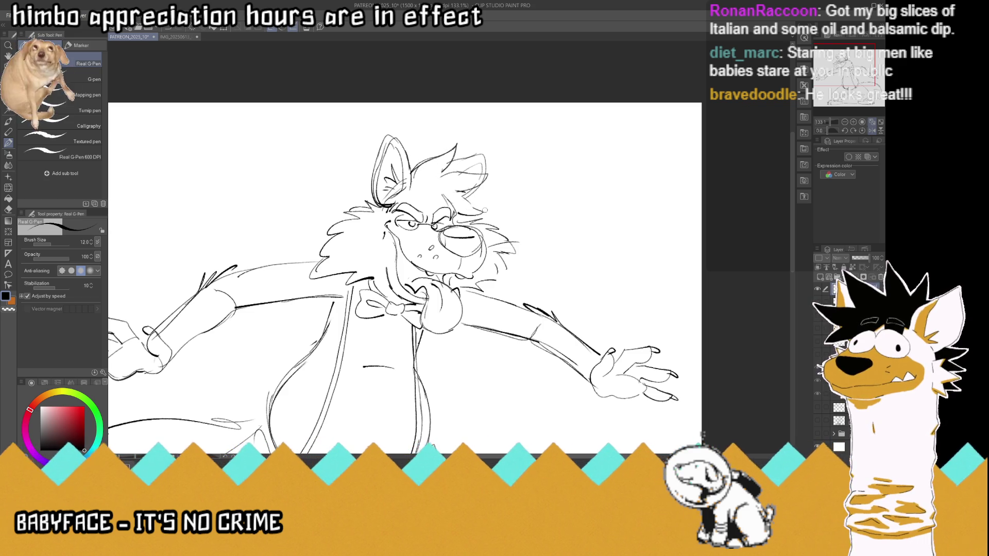
{"action": "left_click_drag", "start_coordinate": [471, 204], "coordinate": [491, 213]}
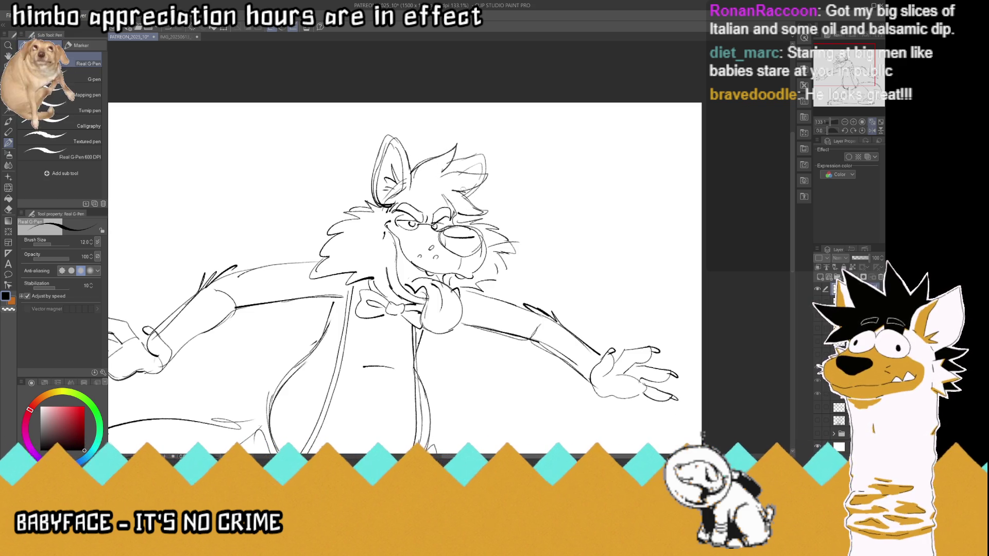
{"action": "left_click_drag", "start_coordinate": [489, 173], "coordinate": [445, 174]}
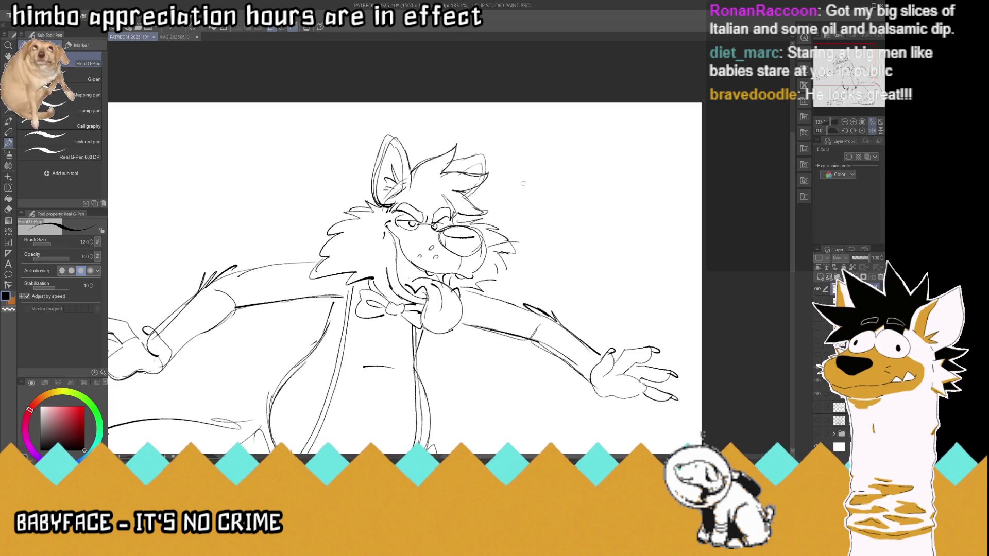
{"action": "scroll", "coordinate": [523, 183], "scroll_direction": "down", "scroll_amount": 5}
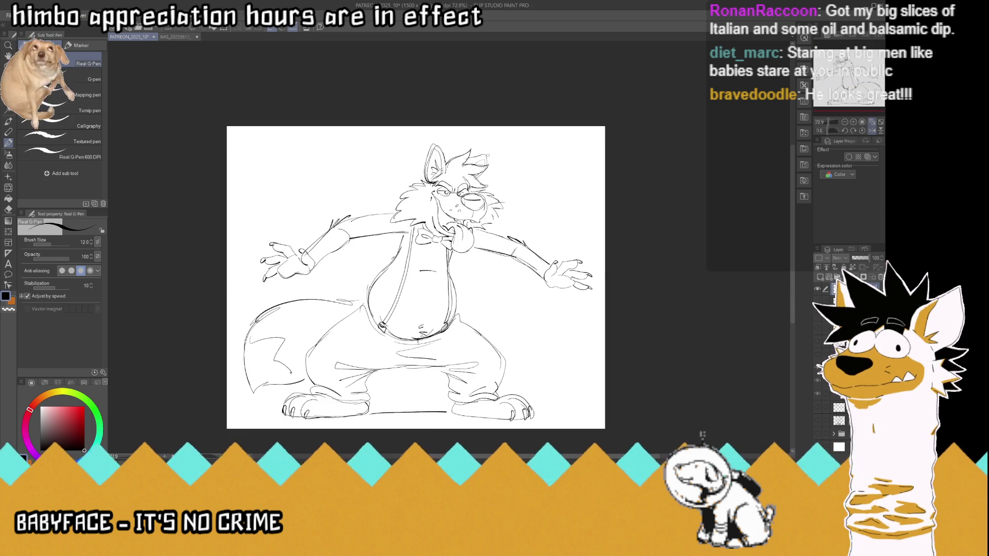
Flip the canvas back, touch up the chest and fur beside the head, and save
{"action": "key", "text": "ctrl+s"}
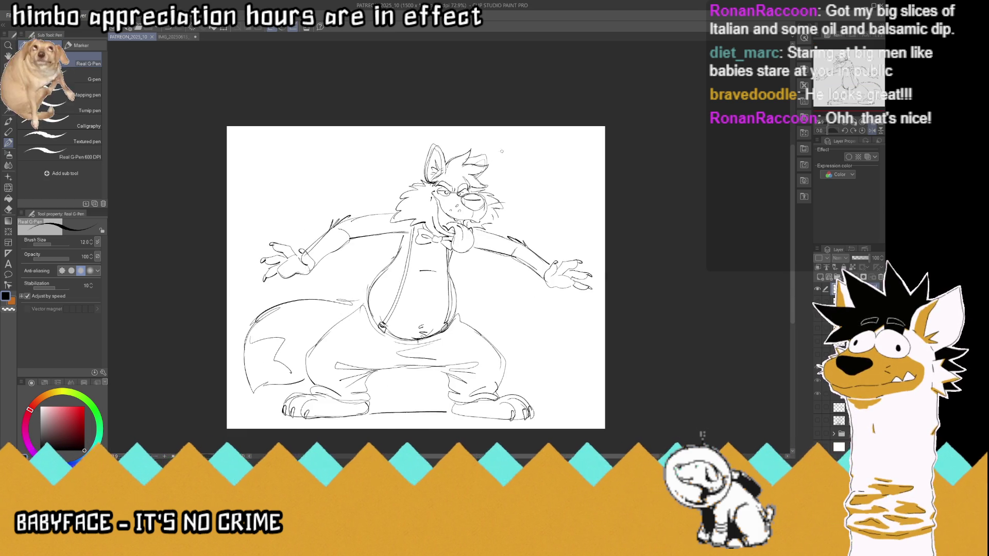
{"action": "left_click", "coordinate": [872, 129]}
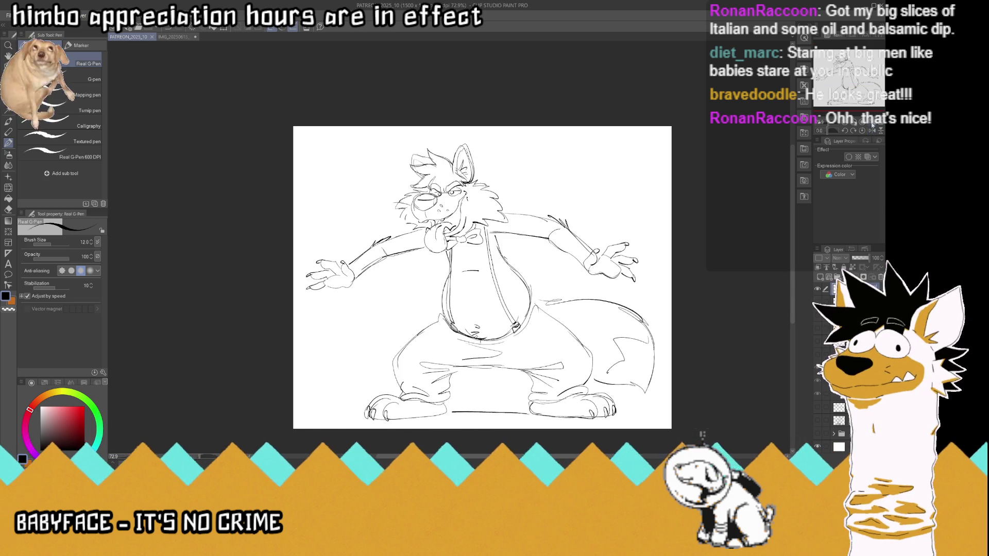
{"action": "scroll", "coordinate": [583, 367], "scroll_direction": "up", "scroll_amount": 2}
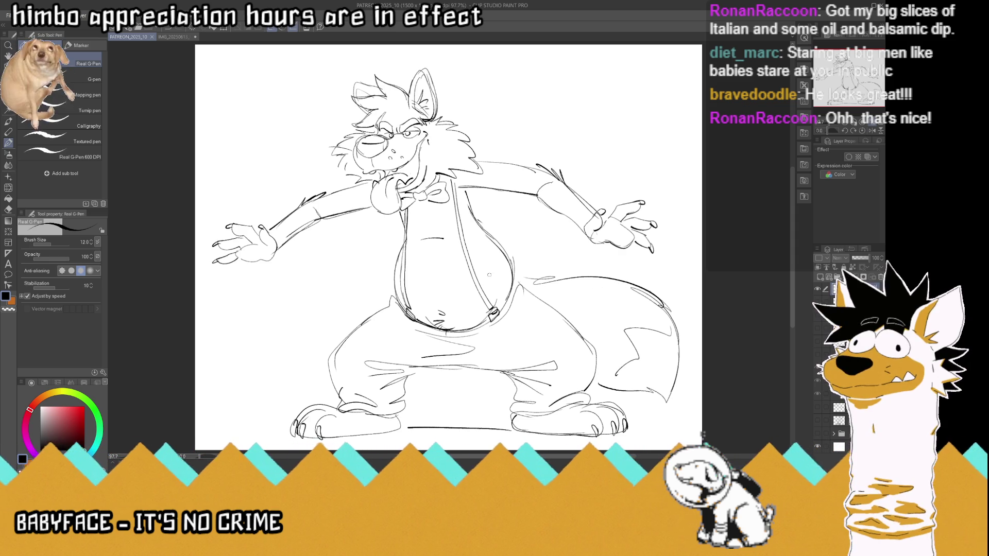
{"action": "left_click_drag", "start_coordinate": [418, 215], "coordinate": [422, 227]}
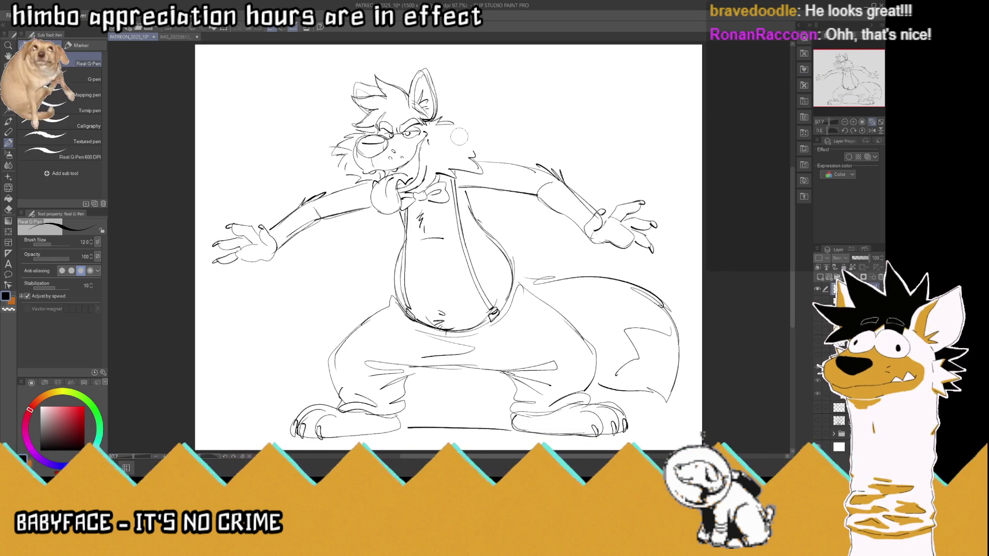
{"action": "left_click_drag", "start_coordinate": [467, 140], "coordinate": [479, 165]}
{"action": "mouse_move", "coordinate": [439, 113]}
{"action": "left_mouse_down"}
{"action": "mouse_move", "coordinate": [473, 139]}
{"action": "mouse_move", "coordinate": [483, 164]}
{"action": "left_mouse_up"}
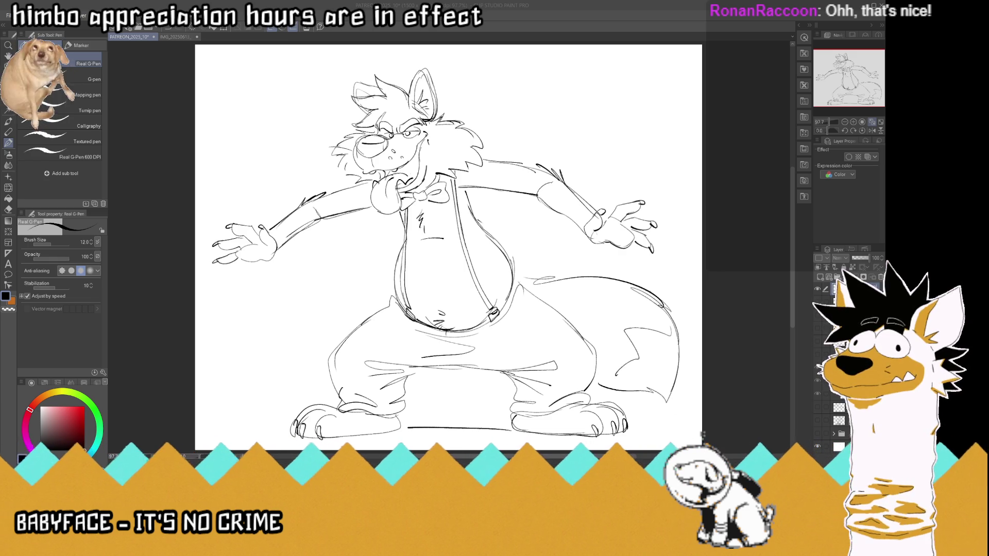
{"action": "left_click", "coordinate": [486, 76]}
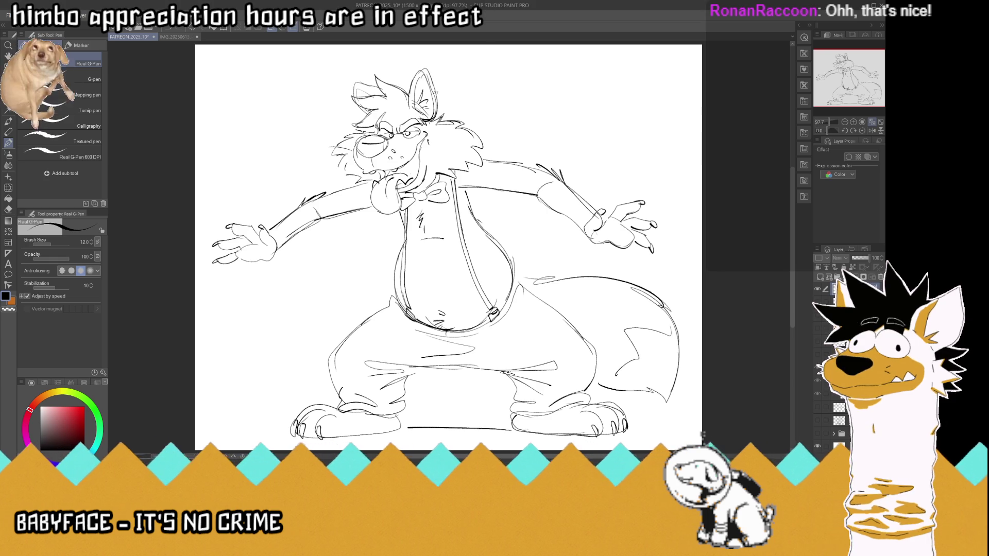
{"action": "key", "text": "ctrl+s"}
{"action": "scroll", "coordinate": [431, 99], "scroll_direction": "down", "scroll_amount": 1}
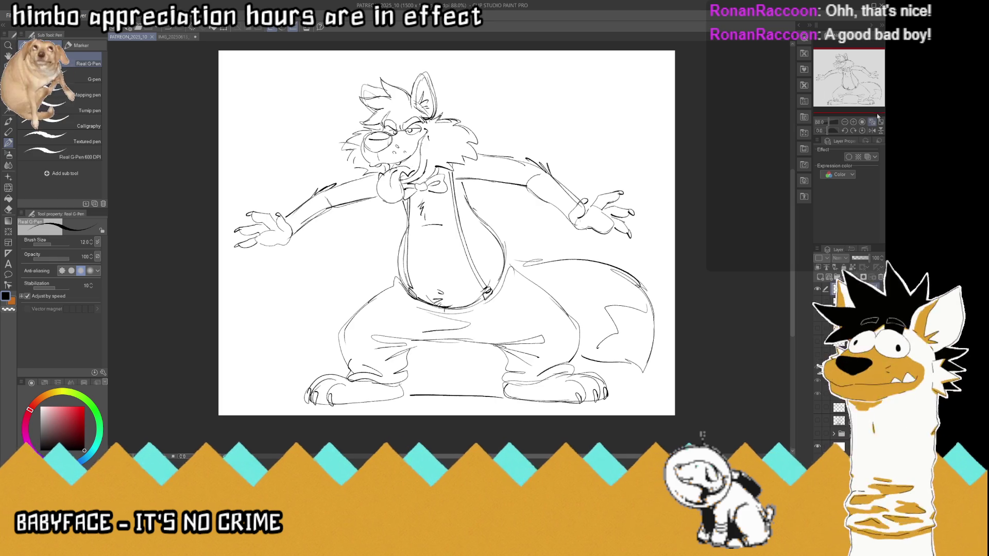
{"action": "scroll", "coordinate": [433, 105], "scroll_direction": "up", "scroll_amount": 1}
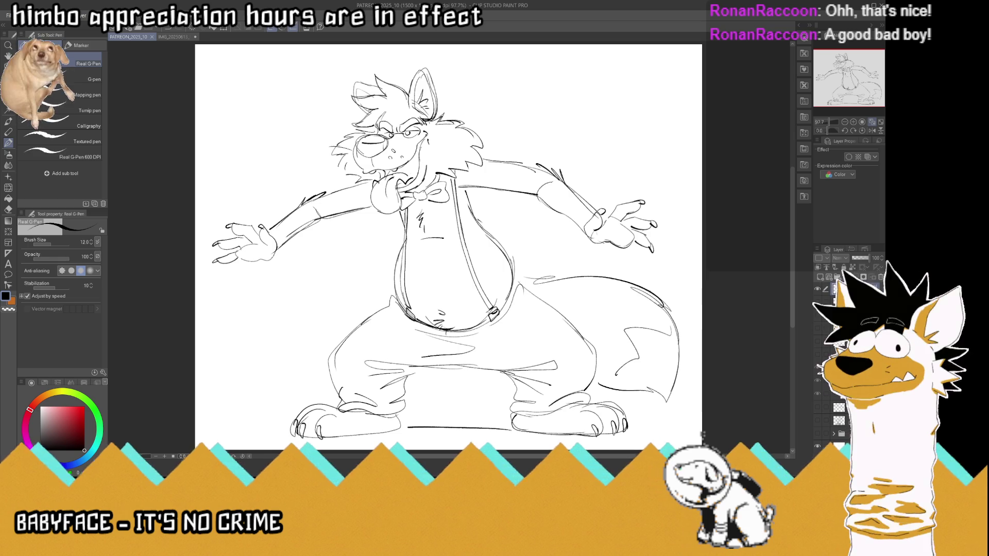
Delete the unneeded layer, shift the sketch slightly up on the page, and save
{"action": "left_click", "coordinate": [879, 279]}
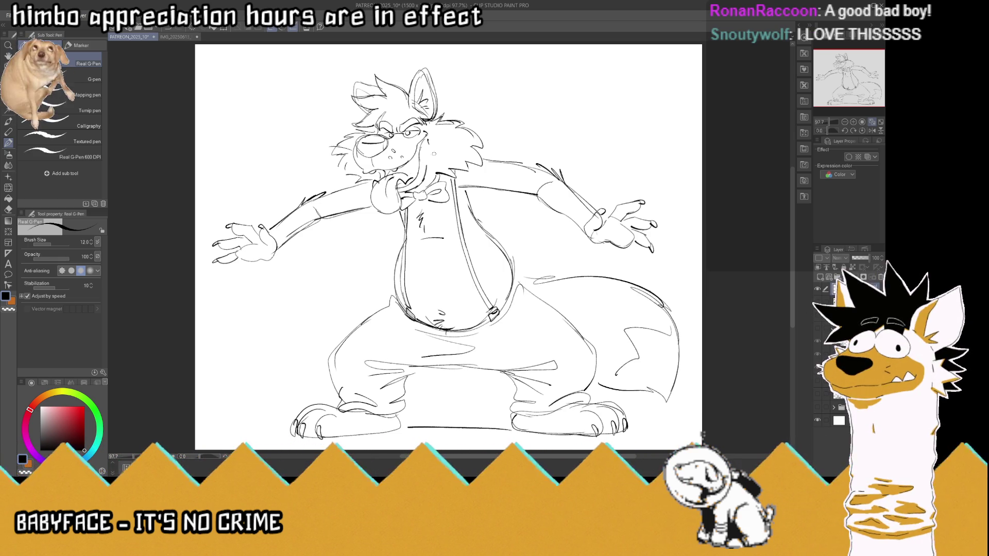
{"action": "key", "text": "ctrl+s"}
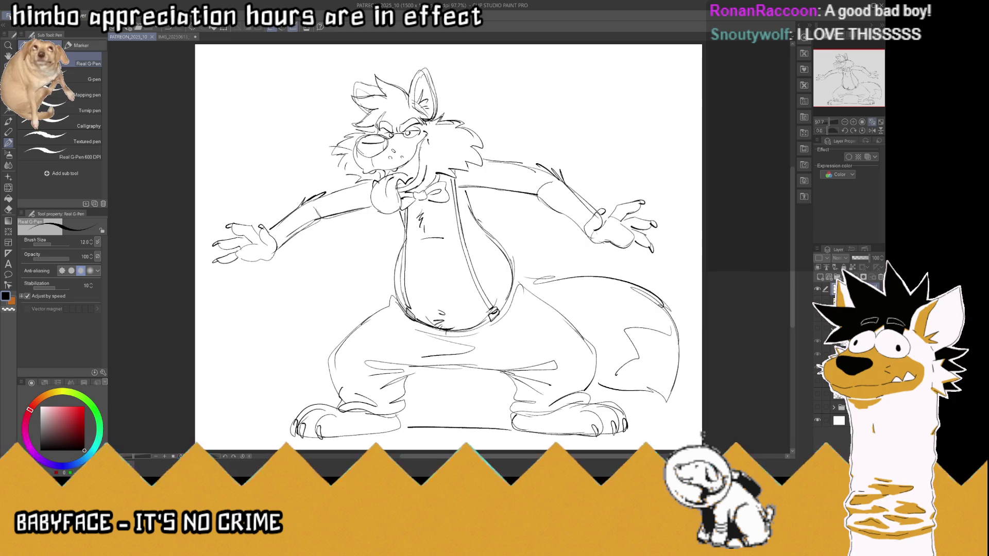
{"action": "key", "text": "k"}
{"action": "left_click_drag", "start_coordinate": [439, 185], "coordinate": [441, 179]}
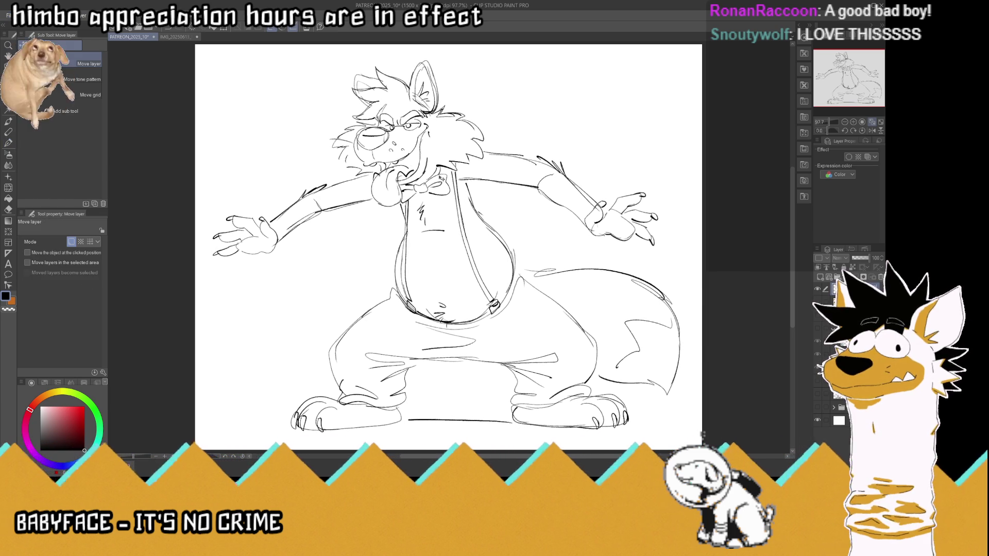
{"action": "key", "text": "ctrl+s"}
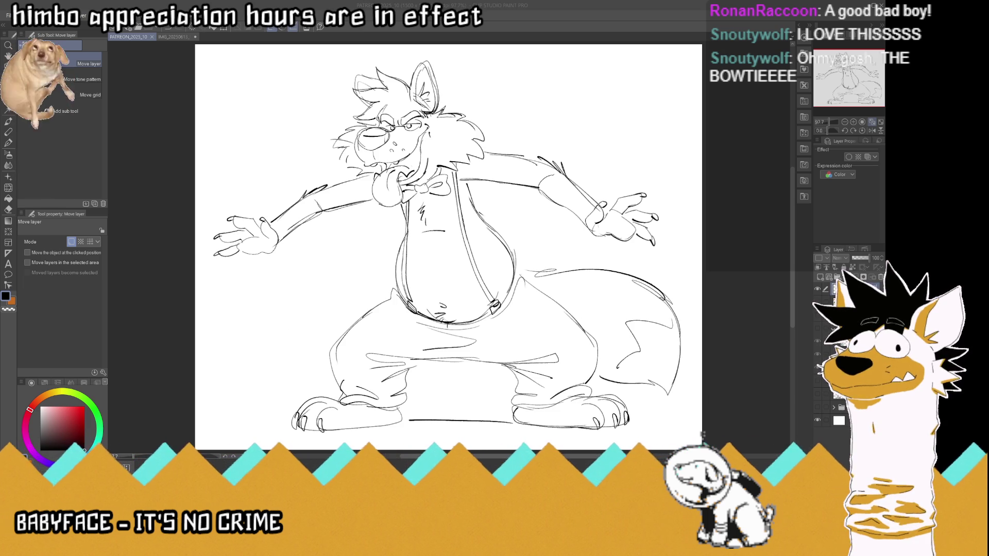
Export PATREON_2025_10_RONAN_1.png, then a transparent PATREON_2025_10_RONAN_2.png with Paper hidden, and hide the sketch
{"action": "key", "text": "Return"}
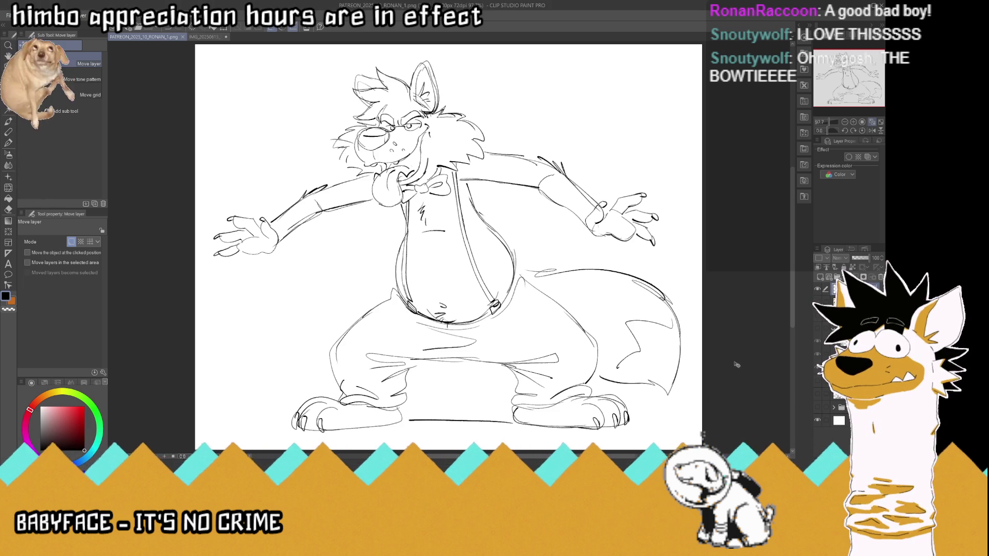
{"action": "left_click", "coordinate": [817, 421]}
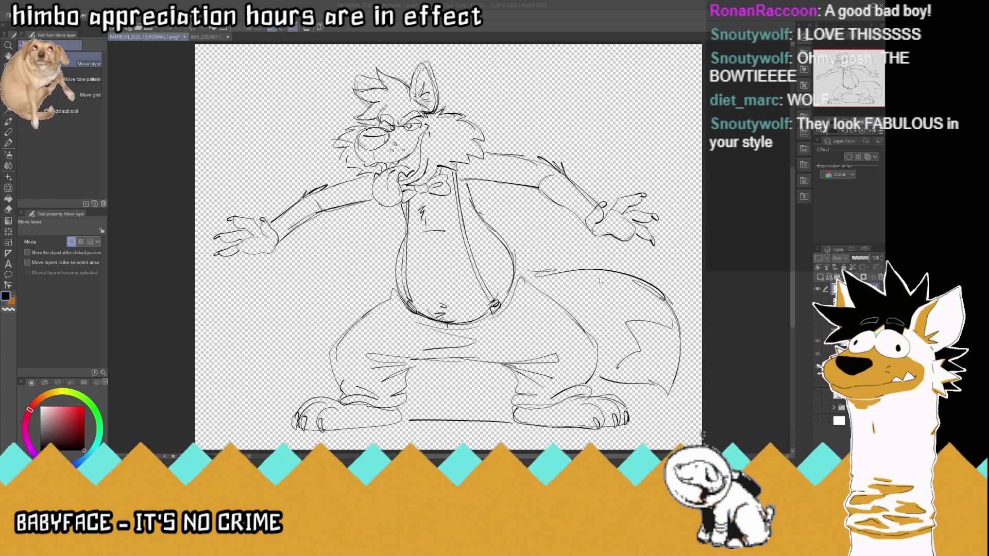
{"action": "key", "text": "Return"}
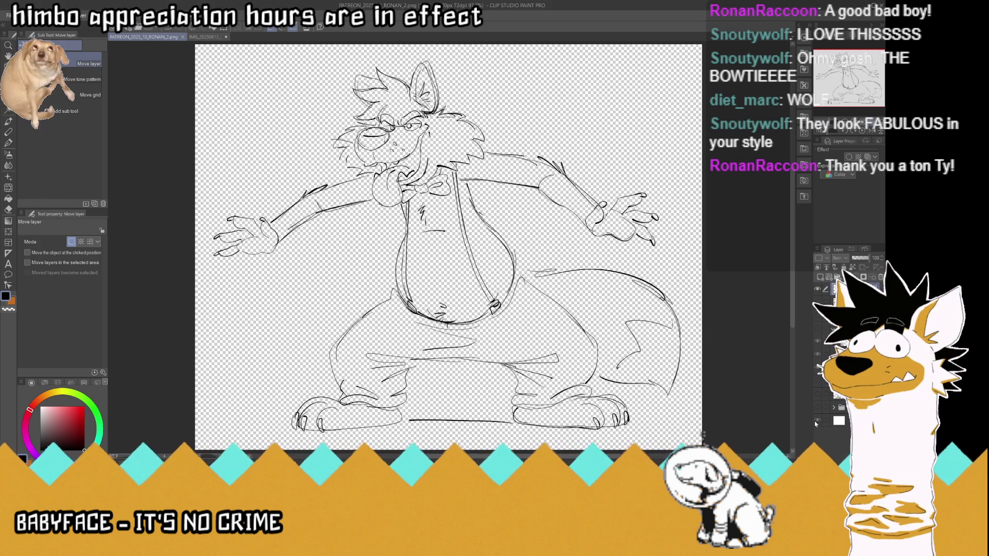
{"action": "left_click", "coordinate": [817, 422]}
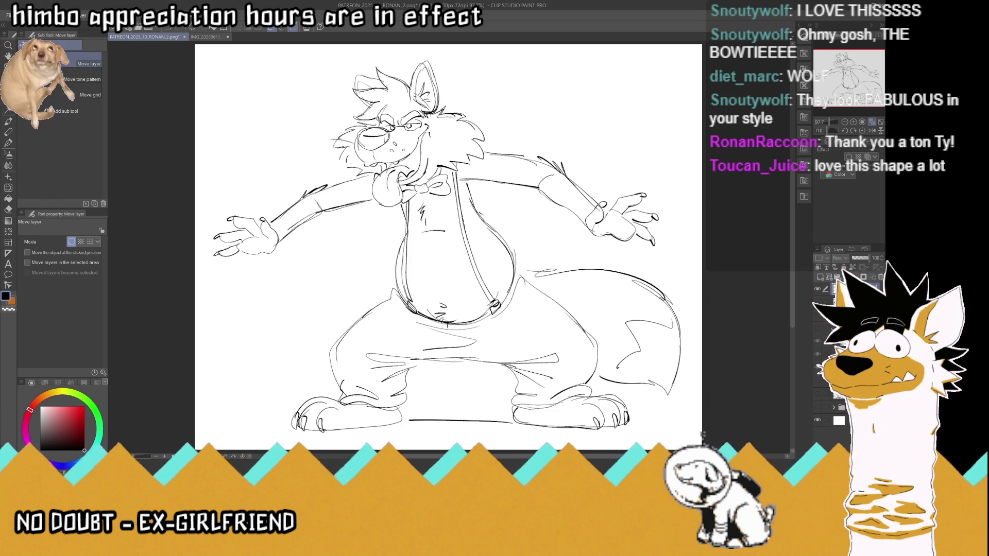
{"action": "left_click", "coordinate": [818, 290]}
Show the fox reference sheet, add a new raster layer, save, then hide the reference sheet
{"action": "left_click", "coordinate": [818, 302]}
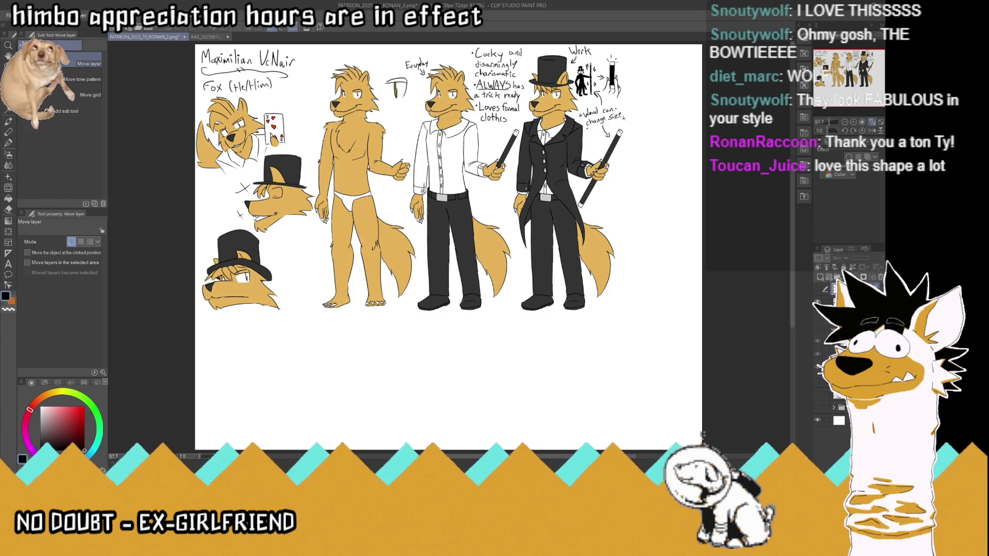
{"action": "key", "text": "ctrl+shift+n"}
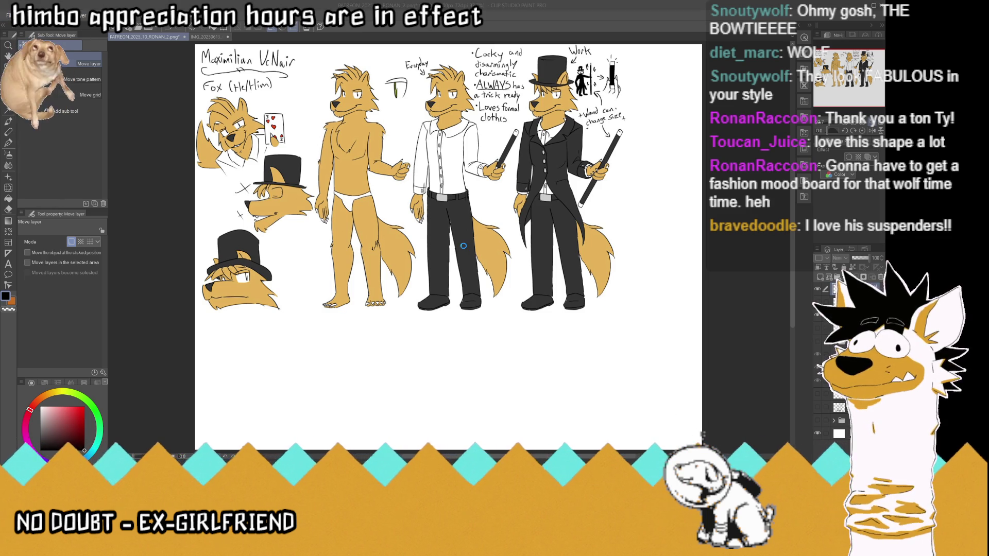
{"action": "key", "text": "ctrl+s"}
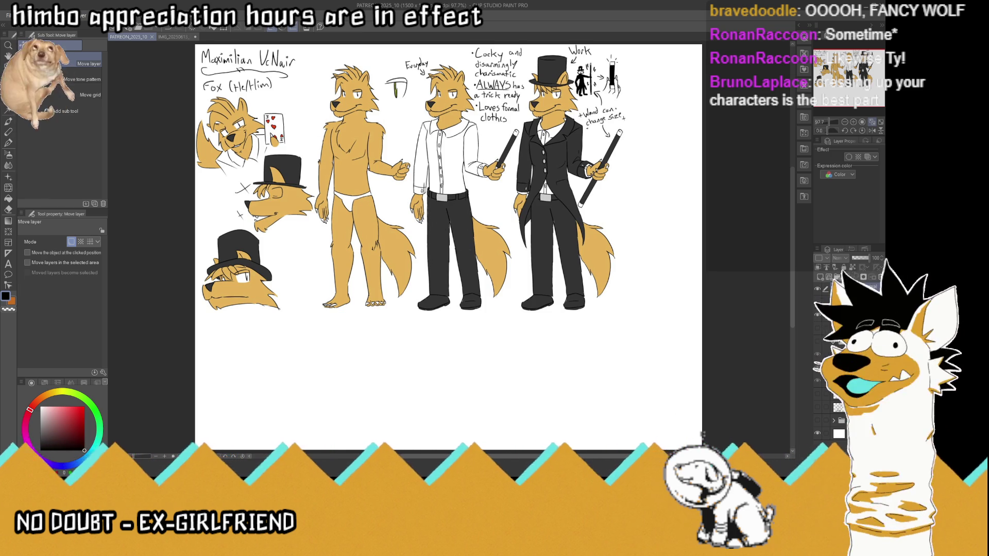
{"action": "left_click", "coordinate": [816, 315]}
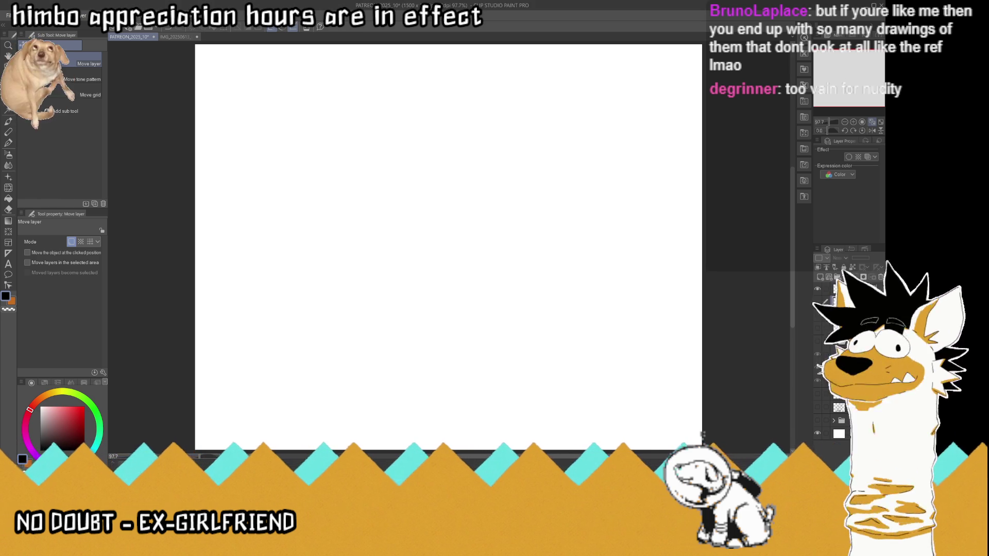
Paste the bathrobe photo scaled to 60% at top left, save, then paste the bathroom photo
{"action": "key", "text": "ctrl+v"}
{"action": "key", "text": "ctrl+t"}
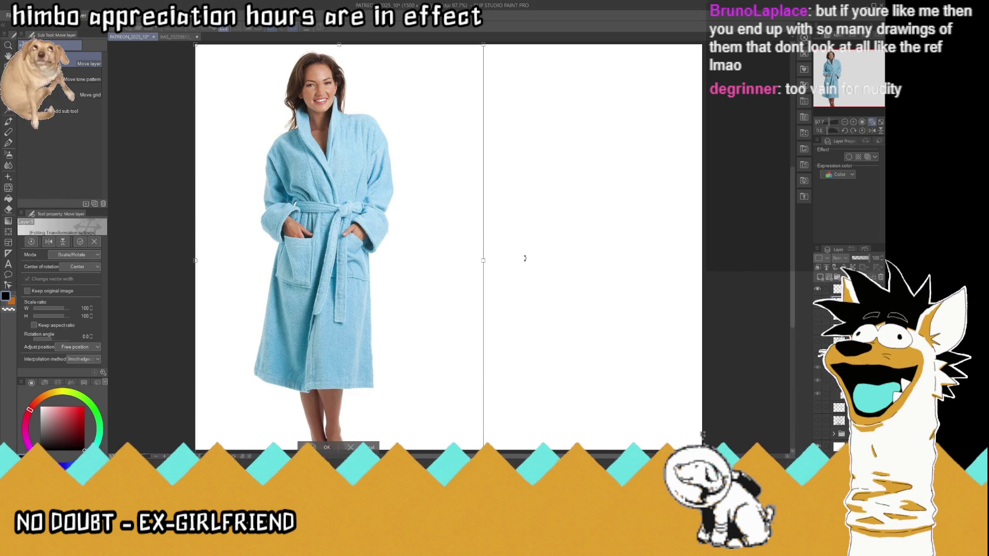
{"action": "scroll", "coordinate": [484, 237], "scroll_direction": "down", "scroll_amount": 1}
{"action": "scroll", "coordinate": [484, 238], "scroll_direction": "down", "scroll_amount": 1}
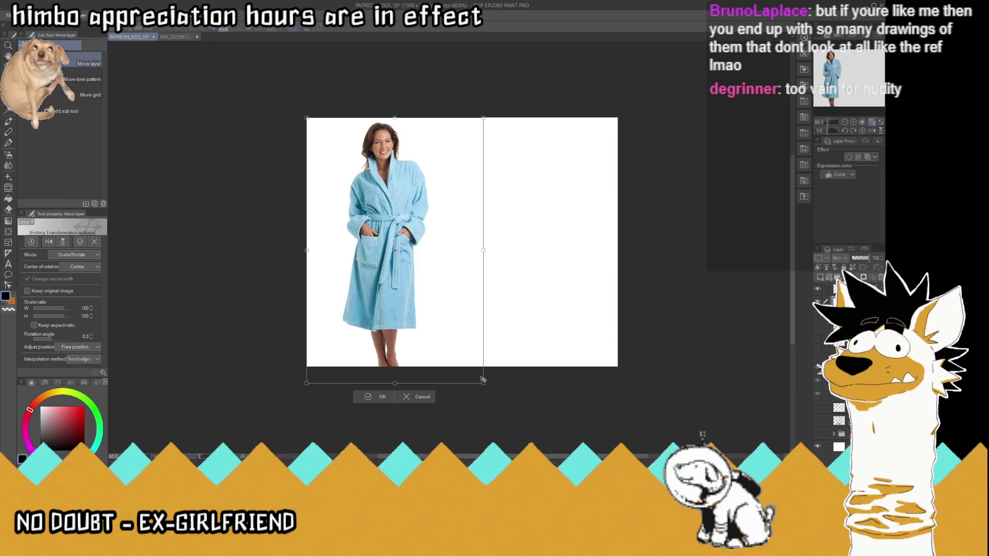
{"action": "mouse_move", "coordinate": [483, 383]}
{"action": "left_mouse_down"}
{"action": "mouse_move", "coordinate": [411, 275]}
{"action": "mouse_move", "coordinate": [341, 271]}
{"action": "left_mouse_up"}
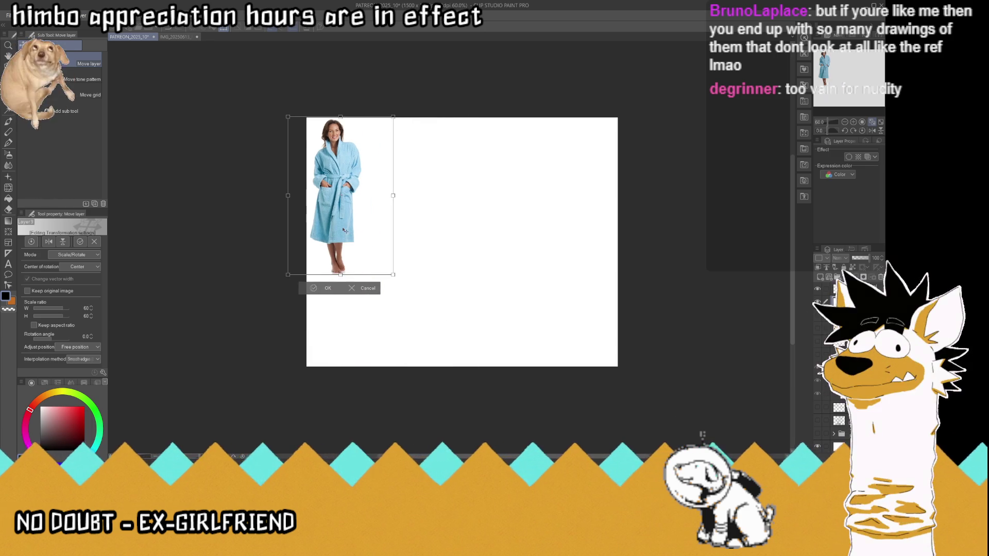
{"action": "left_click", "coordinate": [322, 288]}
{"action": "left_click", "coordinate": [872, 122]}
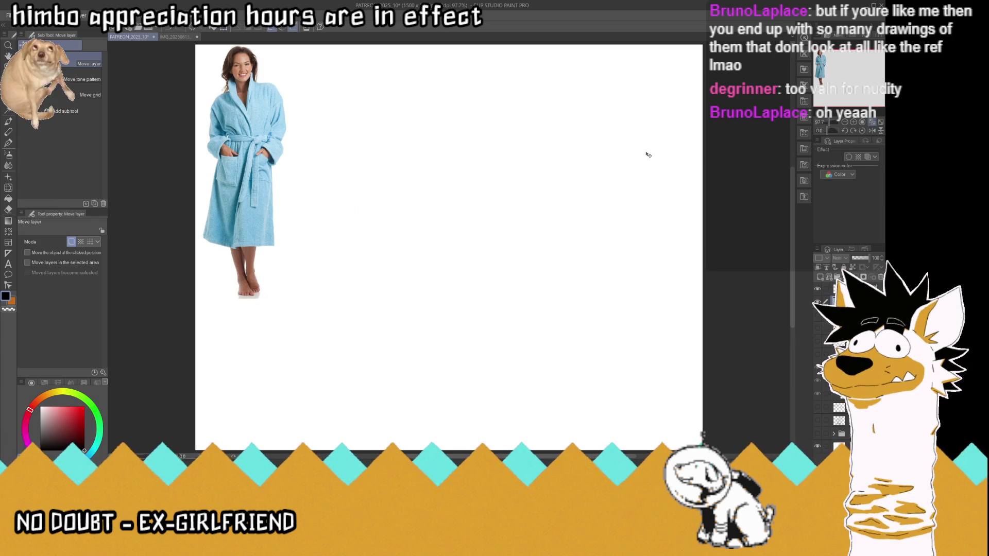
{"action": "key", "text": "ctrl+s"}
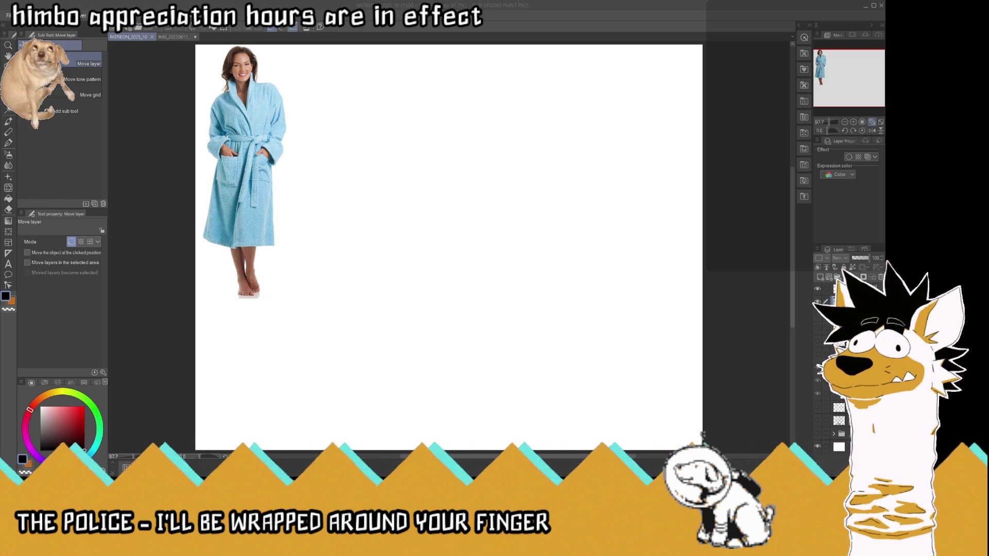
{"action": "key", "text": "ctrl+v"}
Delete the left and right sides of the bathroom photo with rectangular selections
{"action": "key", "text": "m"}
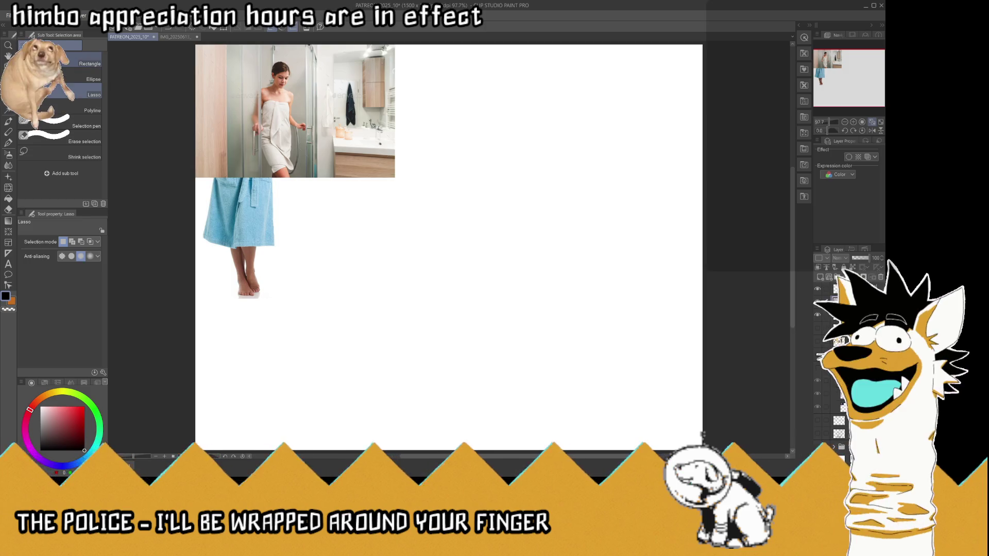
{"action": "key", "text": "ctrl+minus"}
{"action": "left_click_drag", "start_coordinate": [180, 63], "coordinate": [240, 223]}
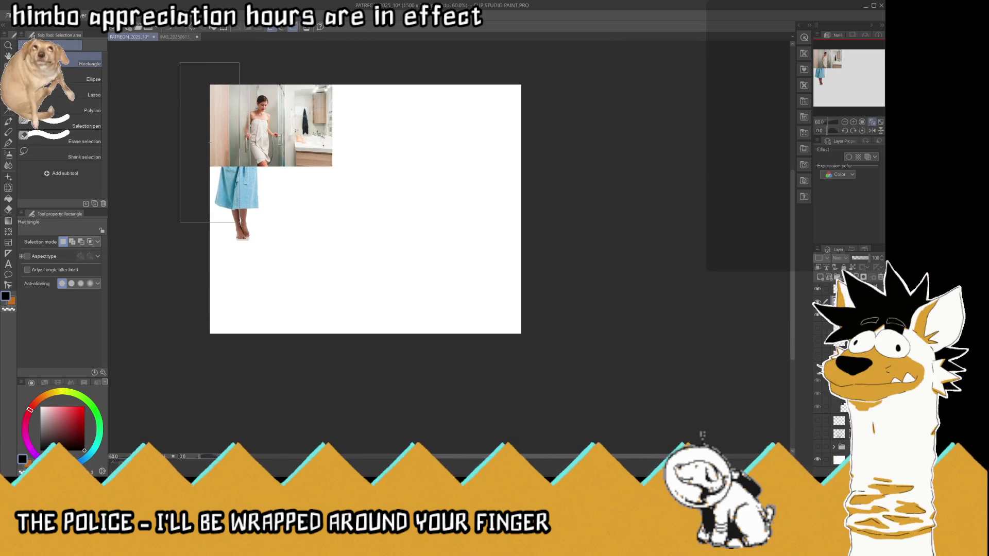
{"action": "key", "text": "Delete"}
{"action": "left_click_drag", "start_coordinate": [390, 46], "coordinate": [289, 229]}
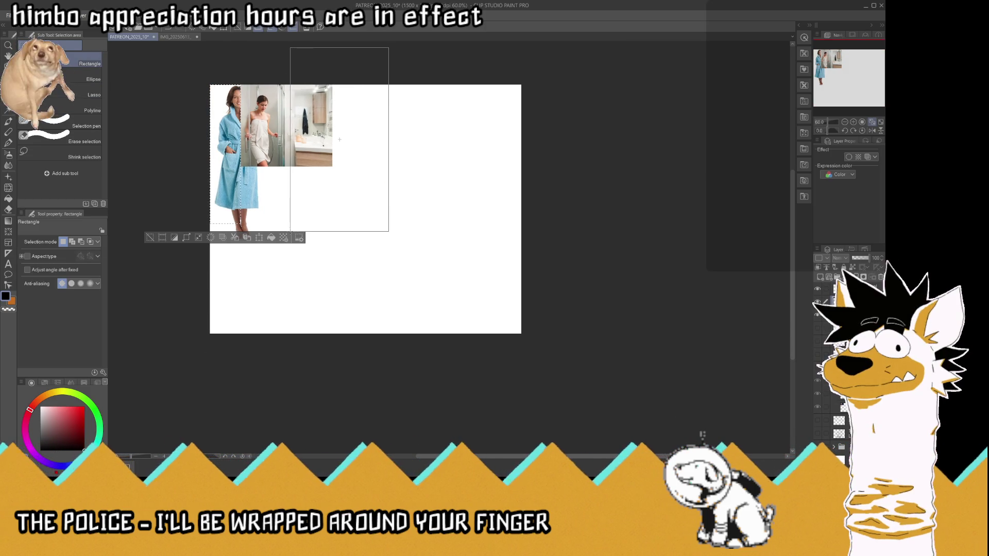
{"action": "key", "text": "Delete"}
{"action": "key", "text": "ctrl+d"}
Move the trimmed photo below the bathrobe reference, fit the canvas to the window and save
{"action": "key", "text": "k"}
{"action": "left_click_drag", "start_coordinate": [271, 120], "coordinate": [251, 282]}
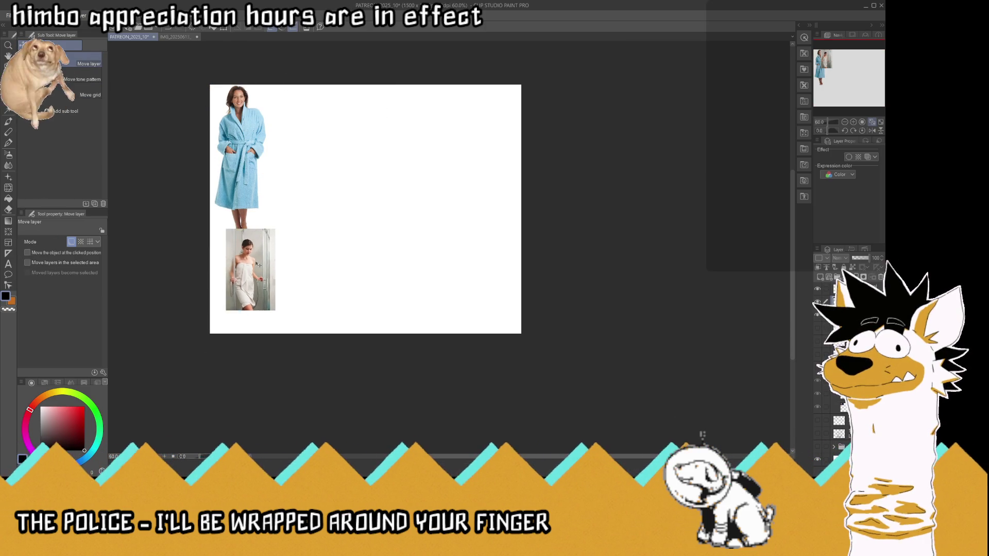
{"action": "key", "text": "ctrl+0"}
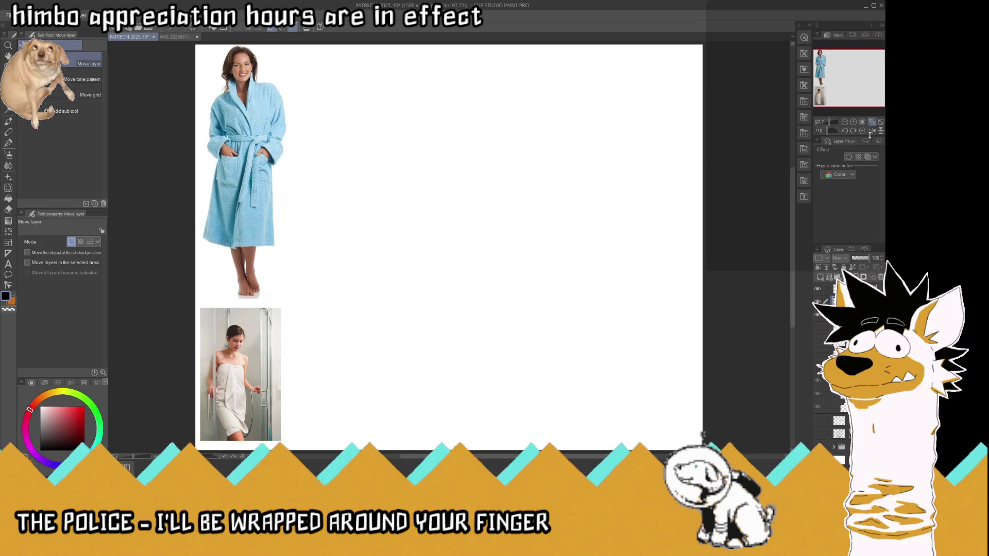
{"action": "key", "text": "ctrl+s"}
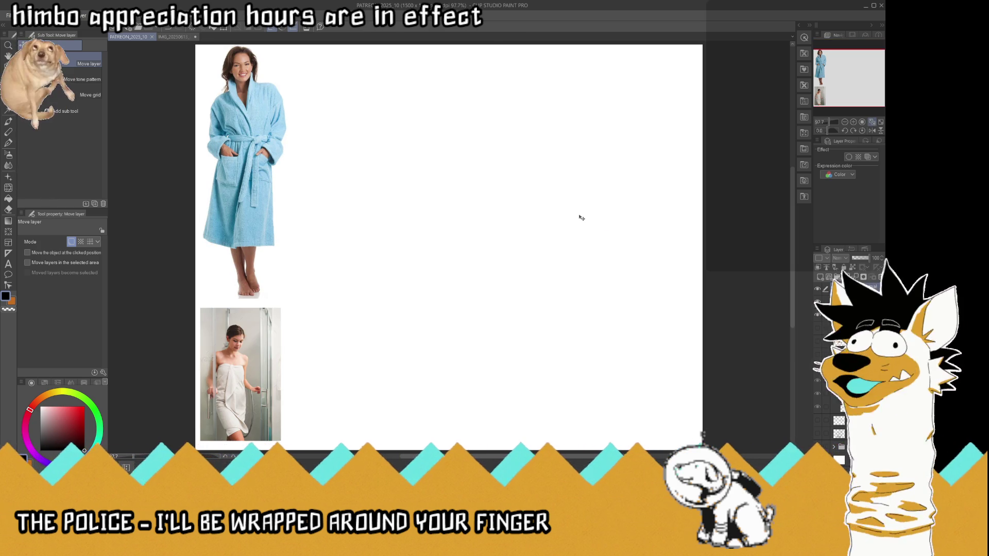
{"action": "left_click", "coordinate": [11, 144]}
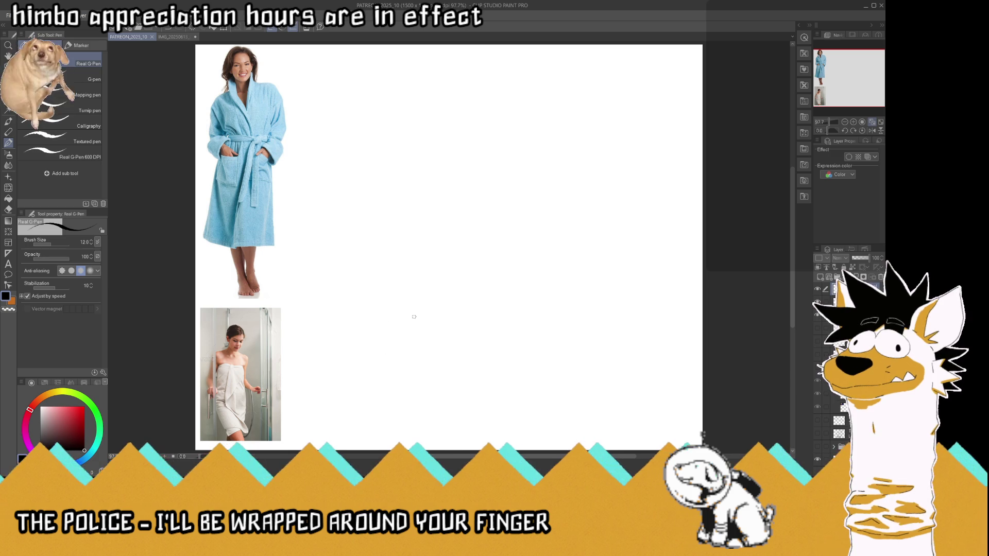
Sketch the robe's belt, collar, lapel edge, left shoulder and right torso side with the Real G-Pen
{"action": "mouse_move", "coordinate": [403, 283]}
{"action": "left_mouse_down"}
{"action": "mouse_move", "coordinate": [469, 302]}
{"action": "mouse_move", "coordinate": [402, 290]}
{"action": "mouse_move", "coordinate": [389, 223]}
{"action": "left_mouse_up"}
{"action": "mouse_move", "coordinate": [415, 276]}
{"action": "left_mouse_down"}
{"action": "mouse_move", "coordinate": [431, 294]}
{"action": "mouse_move", "coordinate": [447, 292]}
{"action": "mouse_move", "coordinate": [453, 228]}
{"action": "mouse_move", "coordinate": [434, 166]}
{"action": "left_mouse_up"}
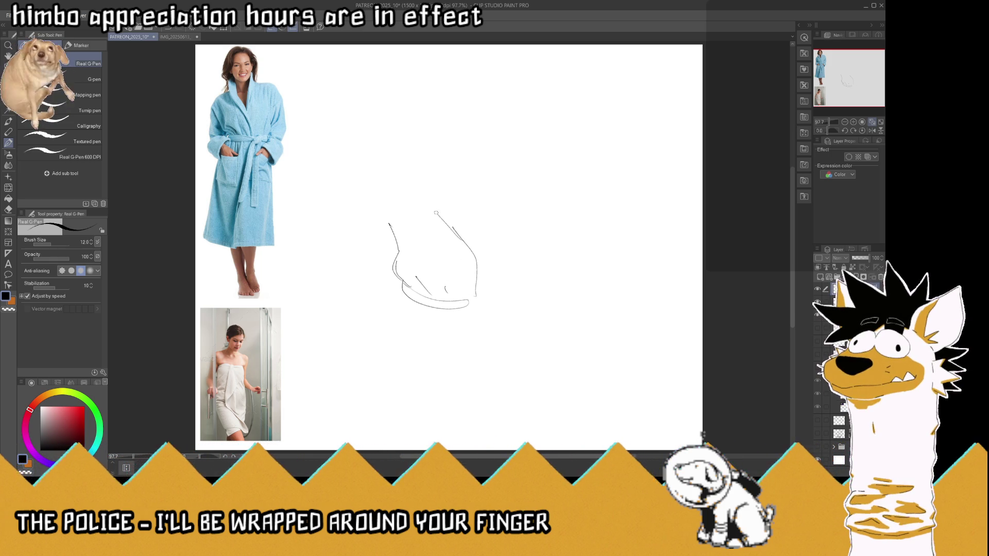
{"action": "left_click_drag", "start_coordinate": [472, 244], "coordinate": [487, 174]}
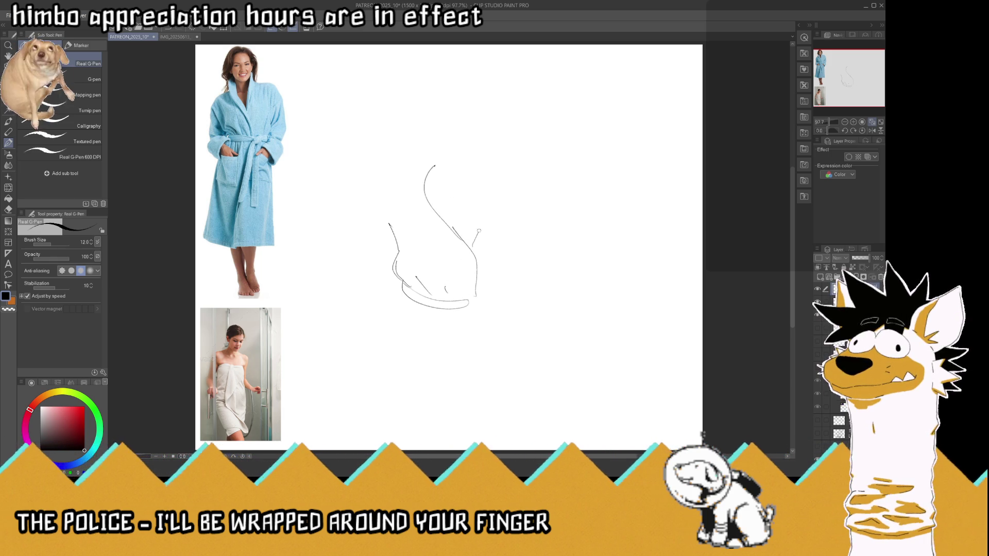
{"action": "mouse_move", "coordinate": [422, 206]}
{"action": "left_mouse_down"}
{"action": "mouse_move", "coordinate": [422, 164]}
{"action": "mouse_move", "coordinate": [382, 184]}
{"action": "mouse_move", "coordinate": [414, 170]}
{"action": "mouse_move", "coordinate": [361, 227]}
{"action": "left_mouse_up"}
{"action": "mouse_move", "coordinate": [481, 300]}
{"action": "left_mouse_down"}
{"action": "mouse_move", "coordinate": [520, 275]}
{"action": "mouse_move", "coordinate": [521, 216]}
{"action": "left_mouse_up"}
{"action": "left_click_drag", "start_coordinate": [502, 272], "coordinate": [494, 289]}
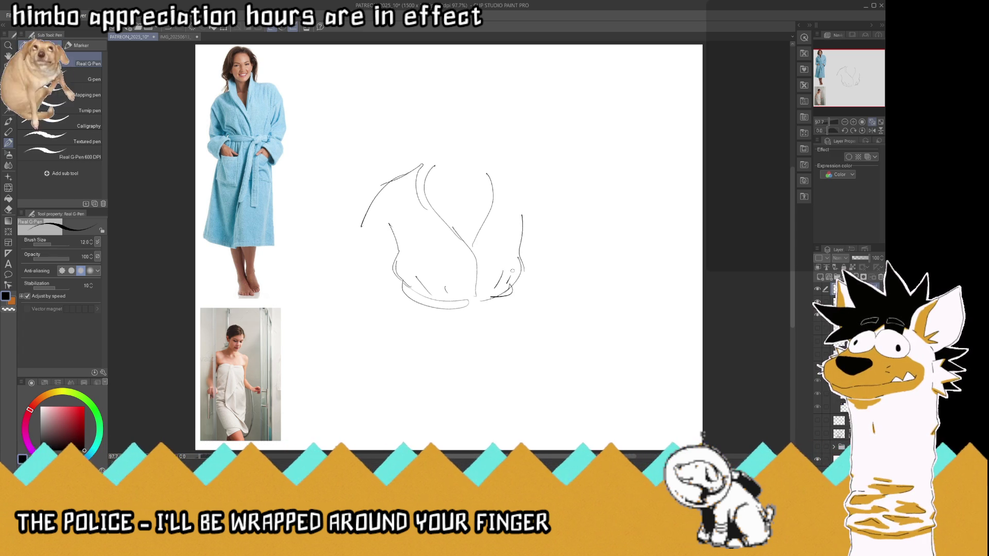
Draw the robe's lower skirt edges, hem and fold lines down to the bottom
{"action": "mouse_move", "coordinate": [415, 299]}
{"action": "left_mouse_down"}
{"action": "mouse_move", "coordinate": [399, 292]}
{"action": "mouse_move", "coordinate": [379, 354]}
{"action": "left_mouse_up"}
{"action": "left_click_drag", "start_coordinate": [515, 291], "coordinate": [534, 342]}
{"action": "mouse_move", "coordinate": [395, 304]}
{"action": "left_mouse_down"}
{"action": "mouse_move", "coordinate": [387, 351]}
{"action": "mouse_move", "coordinate": [407, 441]}
{"action": "mouse_move", "coordinate": [513, 428]}
{"action": "left_mouse_up"}
{"action": "left_click_drag", "start_coordinate": [457, 336], "coordinate": [523, 409]}
{"action": "left_click_drag", "start_coordinate": [449, 372], "coordinate": [484, 395]}
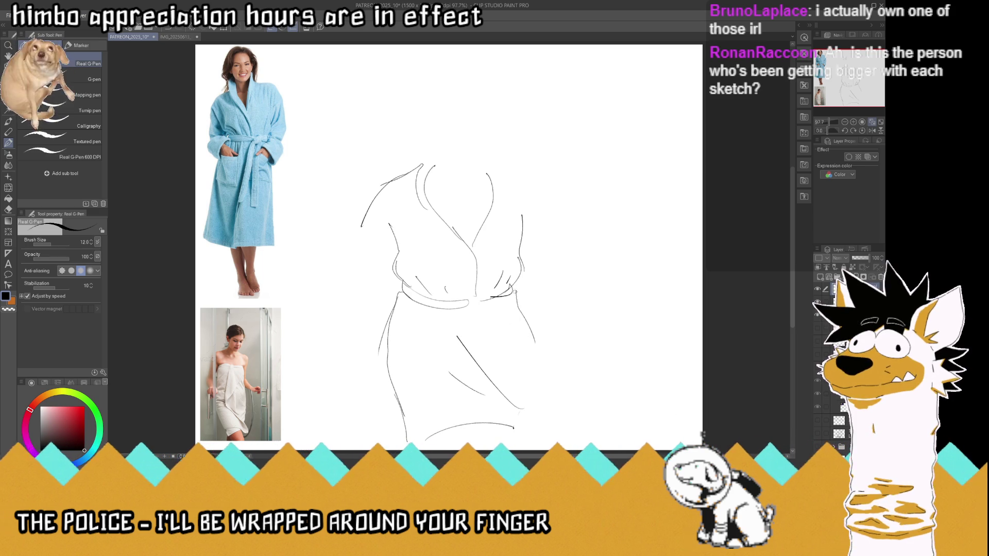
{"action": "mouse_move", "coordinate": [513, 298]}
{"action": "left_mouse_down"}
{"action": "mouse_move", "coordinate": [539, 428]}
{"action": "mouse_move", "coordinate": [514, 428]}
{"action": "left_mouse_up"}
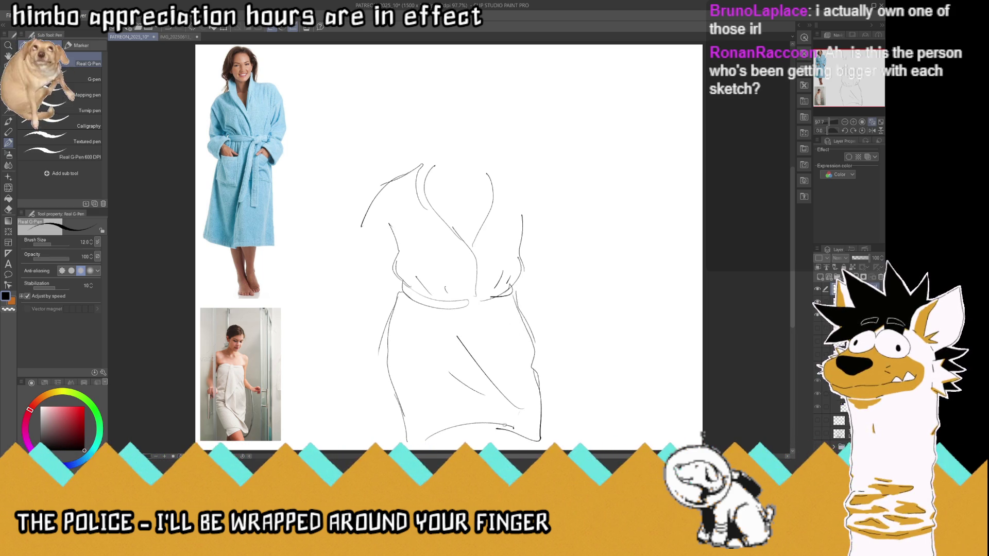
Erase the left shoulder strokes, then add a hand resting on the chest and the neckline curve
{"action": "mouse_move", "coordinate": [434, 172]}
{"action": "left_mouse_down"}
{"action": "mouse_move", "coordinate": [439, 153]}
{"action": "mouse_move", "coordinate": [483, 160]}
{"action": "mouse_move", "coordinate": [439, 149]}
{"action": "left_mouse_up"}
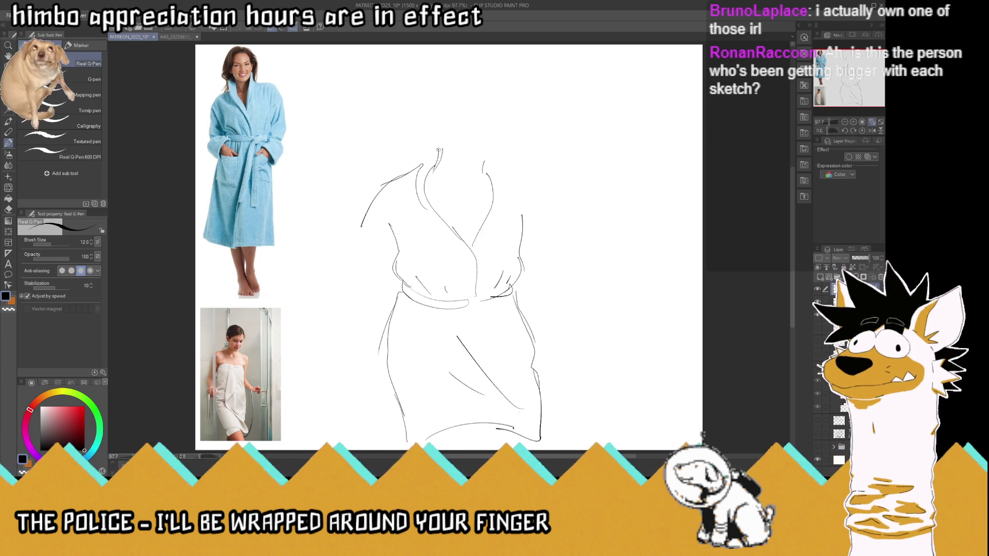
{"action": "left_click_drag", "start_coordinate": [361, 227], "coordinate": [422, 165]}
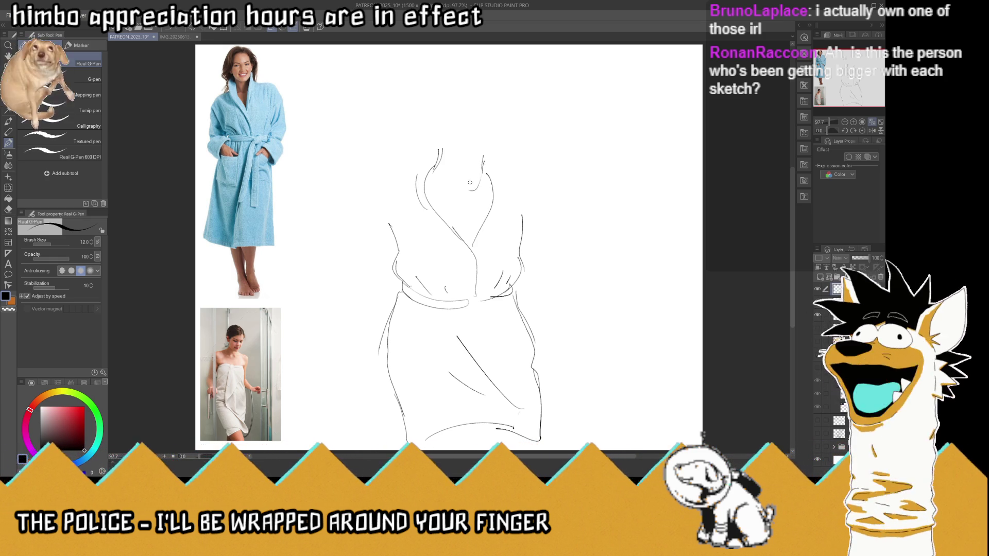
{"action": "mouse_move", "coordinate": [469, 190]}
{"action": "left_mouse_down"}
{"action": "mouse_move", "coordinate": [477, 180]}
{"action": "mouse_move", "coordinate": [472, 211]}
{"action": "left_mouse_up"}
{"action": "left_click_drag", "start_coordinate": [456, 202], "coordinate": [445, 219]}
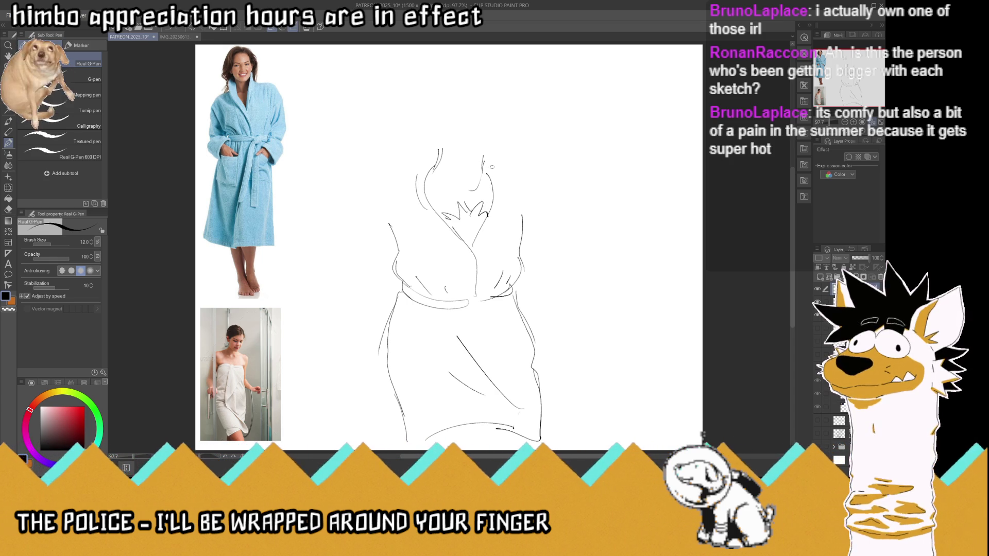
{"action": "mouse_move", "coordinate": [456, 159]}
{"action": "left_mouse_down"}
{"action": "mouse_move", "coordinate": [492, 167]}
{"action": "mouse_move", "coordinate": [448, 153]}
{"action": "mouse_move", "coordinate": [494, 96]}
{"action": "mouse_move", "coordinate": [509, 122]}
{"action": "left_mouse_up"}
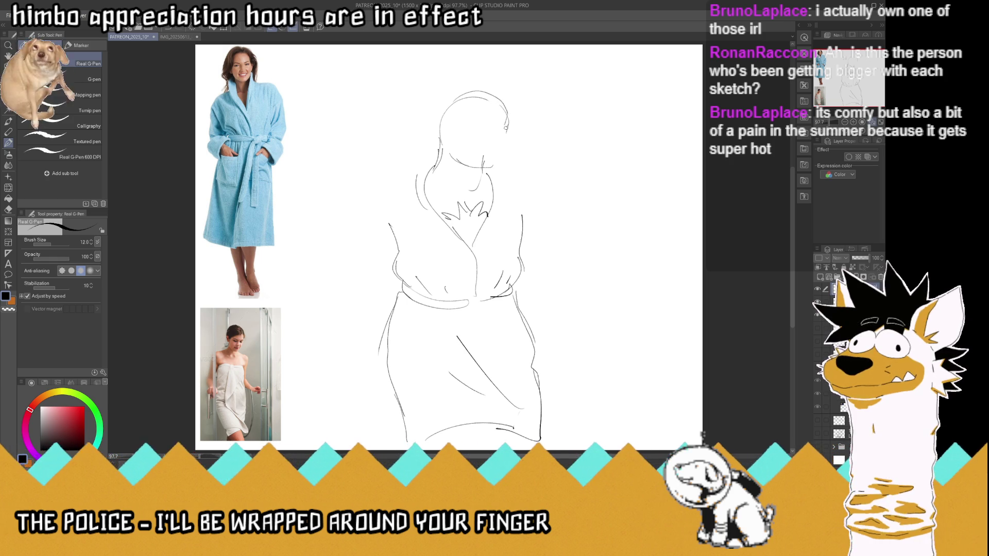
Sketch the head and jaw, an arm raised behind the head, and neck lines
{"action": "mouse_move", "coordinate": [508, 122]}
{"action": "left_mouse_down"}
{"action": "mouse_move", "coordinate": [448, 155]}
{"action": "mouse_move", "coordinate": [470, 132]}
{"action": "mouse_move", "coordinate": [462, 125]}
{"action": "mouse_move", "coordinate": [492, 129]}
{"action": "left_mouse_up"}
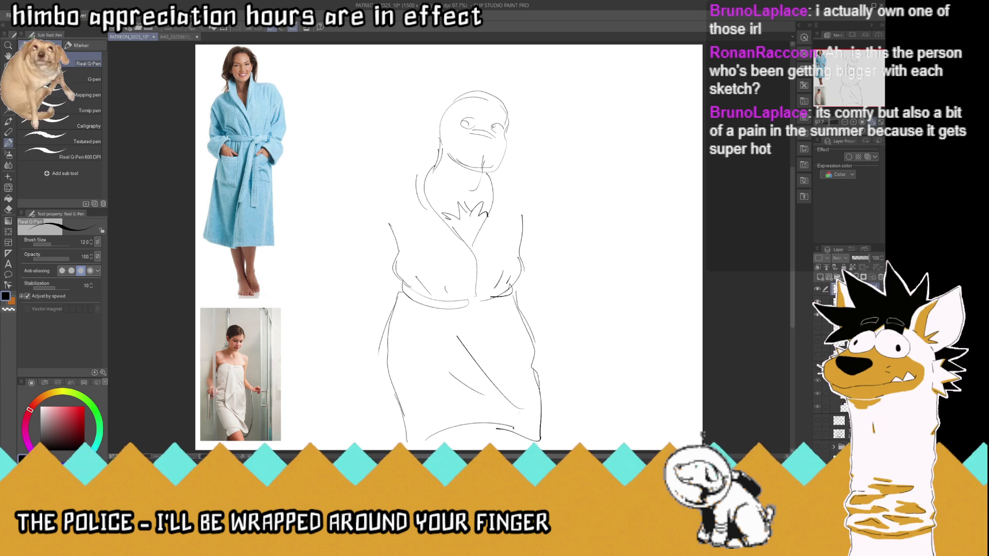
{"action": "left_click_drag", "start_coordinate": [438, 103], "coordinate": [352, 121]}
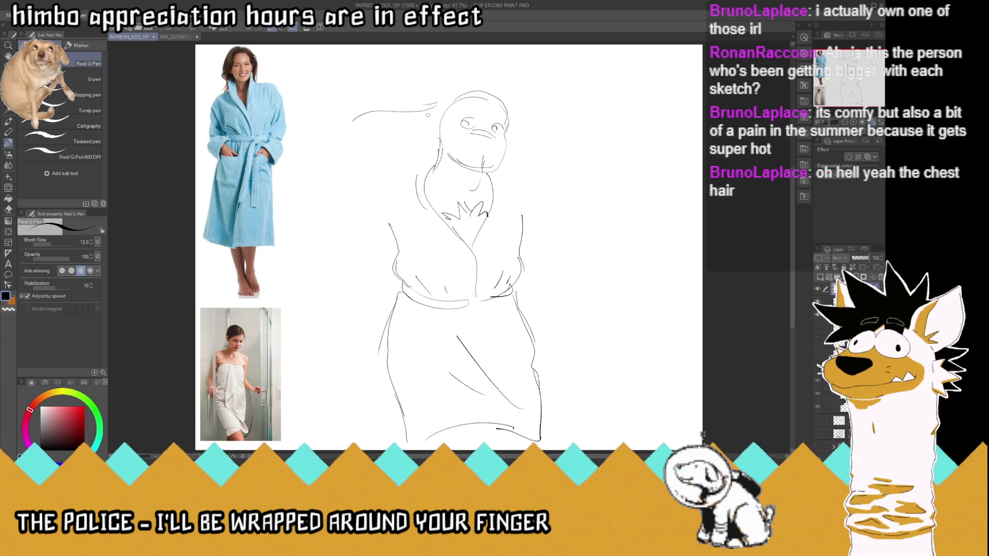
{"action": "left_click_drag", "start_coordinate": [429, 111], "coordinate": [352, 121]}
{"action": "mouse_move", "coordinate": [376, 215]}
{"action": "left_mouse_down"}
{"action": "mouse_move", "coordinate": [391, 229]}
{"action": "mouse_move", "coordinate": [340, 131]}
{"action": "left_mouse_up"}
{"action": "mouse_move", "coordinate": [361, 168]}
{"action": "left_mouse_down"}
{"action": "mouse_move", "coordinate": [415, 184]}
{"action": "mouse_move", "coordinate": [422, 163]}
{"action": "left_mouse_up"}
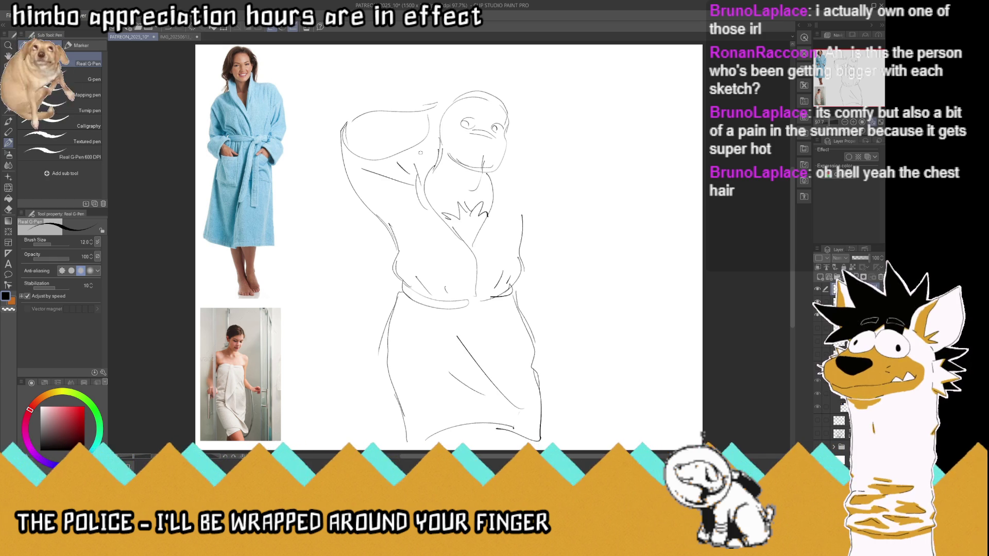
{"action": "key", "text": "ctrl+z"}
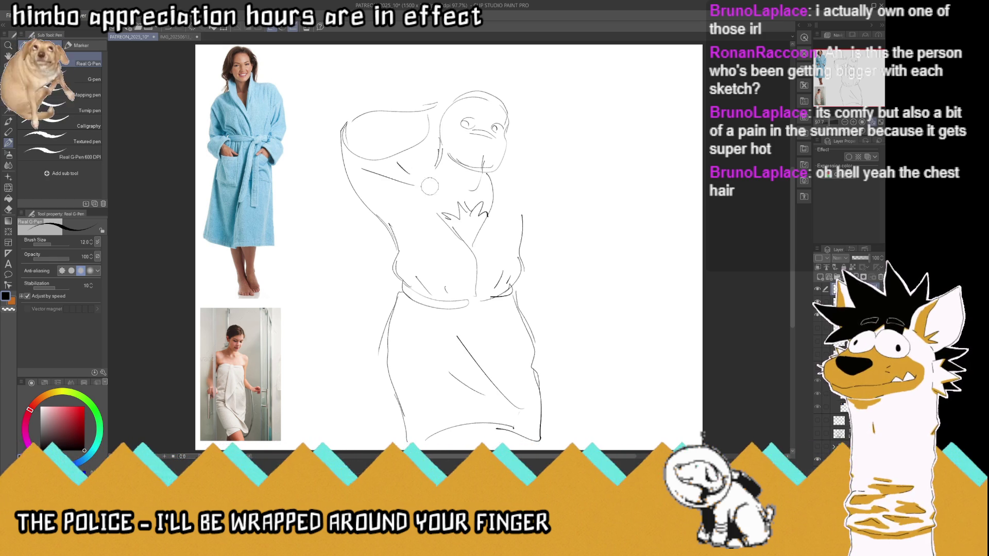
{"action": "mouse_move", "coordinate": [438, 165]}
{"action": "left_mouse_down"}
{"action": "mouse_move", "coordinate": [430, 202]}
{"action": "mouse_move", "coordinate": [444, 227]}
{"action": "mouse_move", "coordinate": [421, 195]}
{"action": "left_mouse_up"}
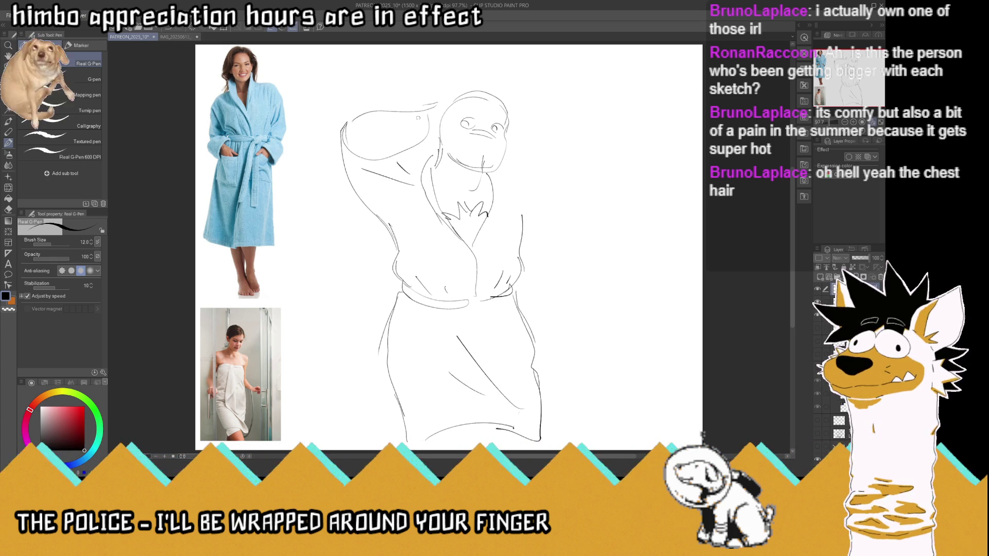
{"action": "mouse_move", "coordinate": [450, 110]}
{"action": "left_mouse_down"}
{"action": "mouse_move", "coordinate": [438, 134]}
{"action": "mouse_move", "coordinate": [459, 78]}
{"action": "left_mouse_up"}
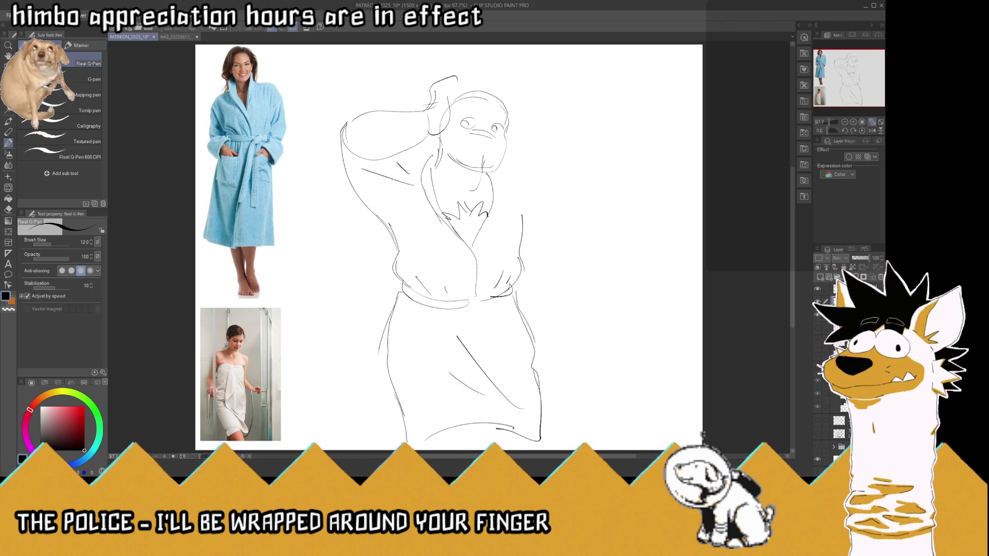
Paste the large towel-on-head reference photo onto the canvas
{"action": "key", "text": "ctrl+v"}
{"action": "key", "text": "ctrl+z"}
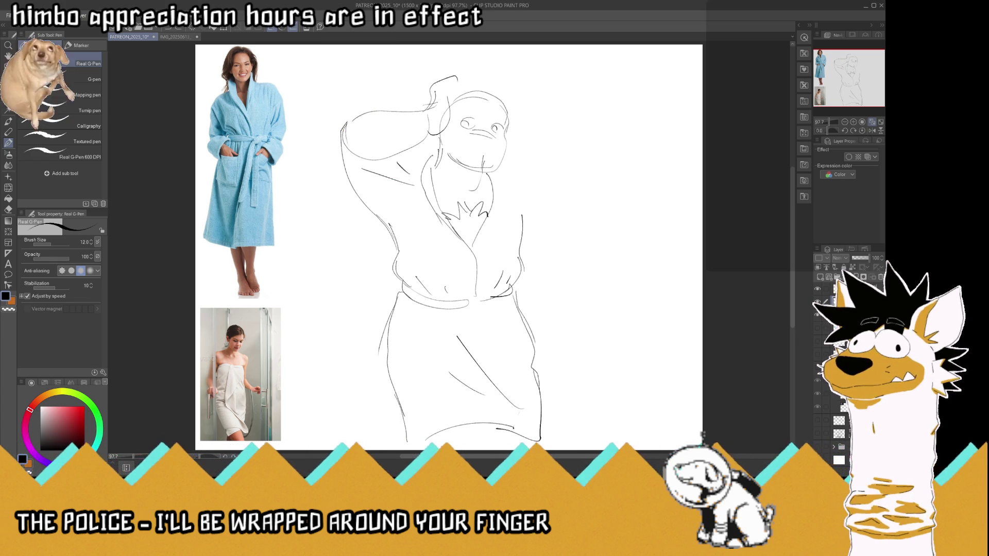
{"action": "key", "text": "ctrl+v"}
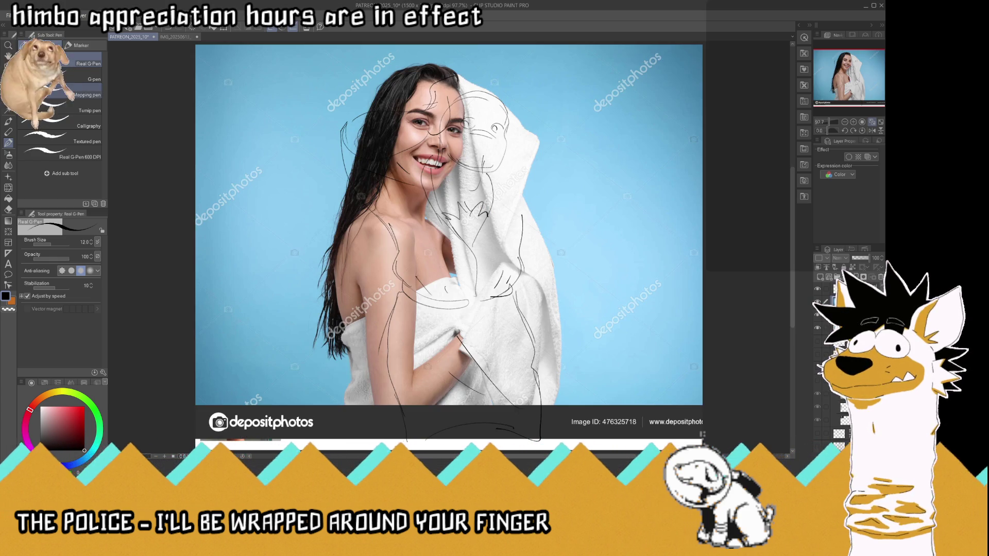
Delete a rectangular left strip from the newly pasted photo
{"action": "key", "text": "m"}
{"action": "key", "text": "ctrl+minus"}
{"action": "left_click_drag", "start_coordinate": [194, 66], "coordinate": [352, 383]}
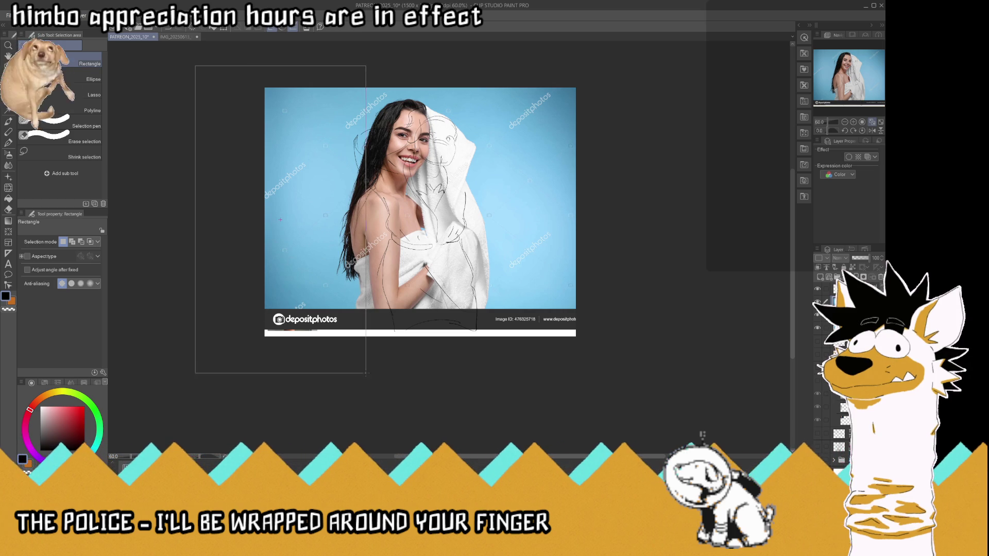
{"action": "key", "text": "Delete"}
{"action": "key", "text": "ctrl+d"}
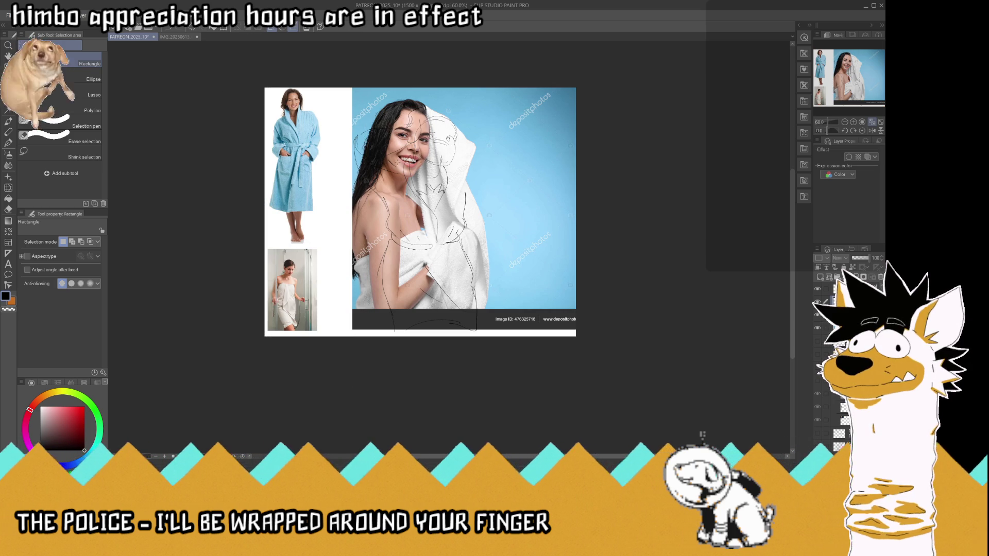
Shrink and flip the towel photo, place it at left, and trim its left part
{"action": "key", "text": "ctrl+t"}
{"action": "left_click_drag", "start_coordinate": [596, 330], "coordinate": [252, 187]}
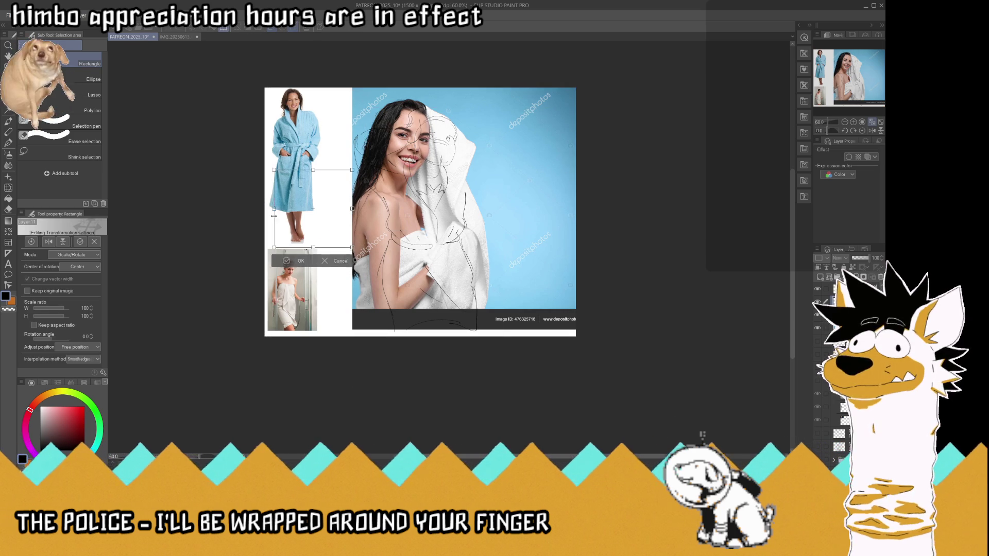
{"action": "left_click_drag", "start_coordinate": [328, 142], "coordinate": [352, 222]}
{"action": "key", "text": "Return"}
{"action": "left_click_drag", "start_coordinate": [223, 135], "coordinate": [315, 304]}
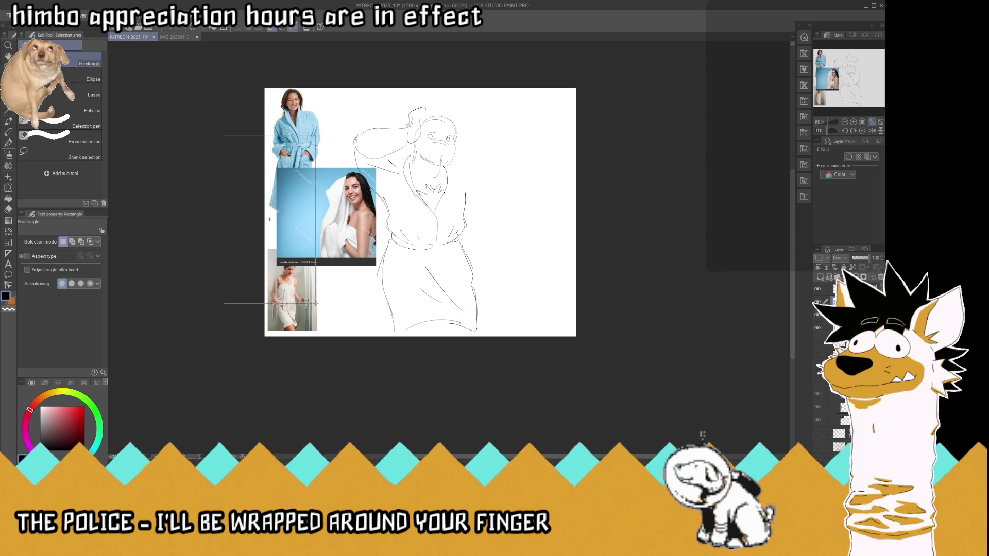
{"action": "key", "text": "Delete"}
{"action": "key", "text": "ctrl+d"}
Move the towel photo down beside the other references and shift the sketch right
{"action": "key", "text": "k"}
{"action": "left_click_drag", "start_coordinate": [367, 221], "coordinate": [373, 286]}
{"action": "left_click_drag", "start_coordinate": [455, 268], "coordinate": [489, 264]}
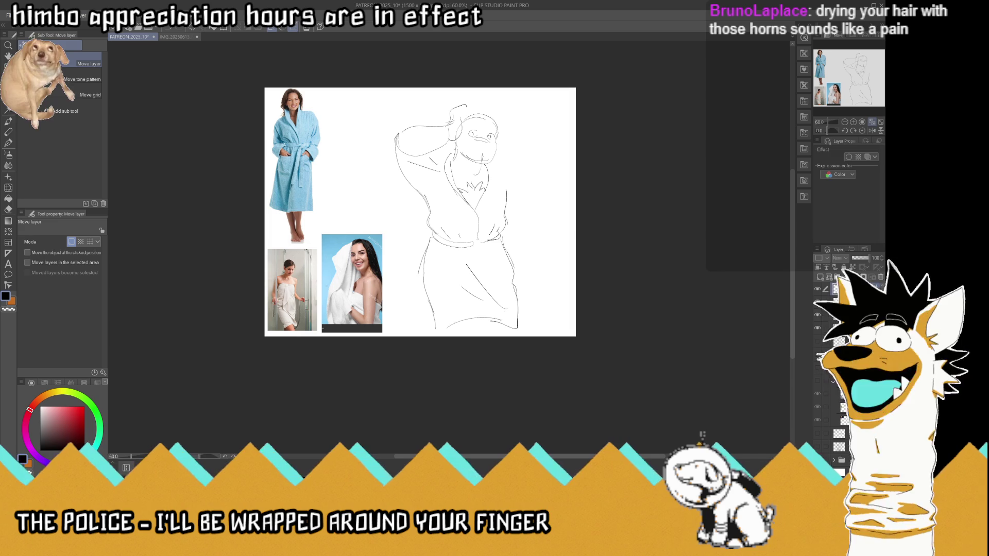
{"action": "left_click", "coordinate": [8, 143]}
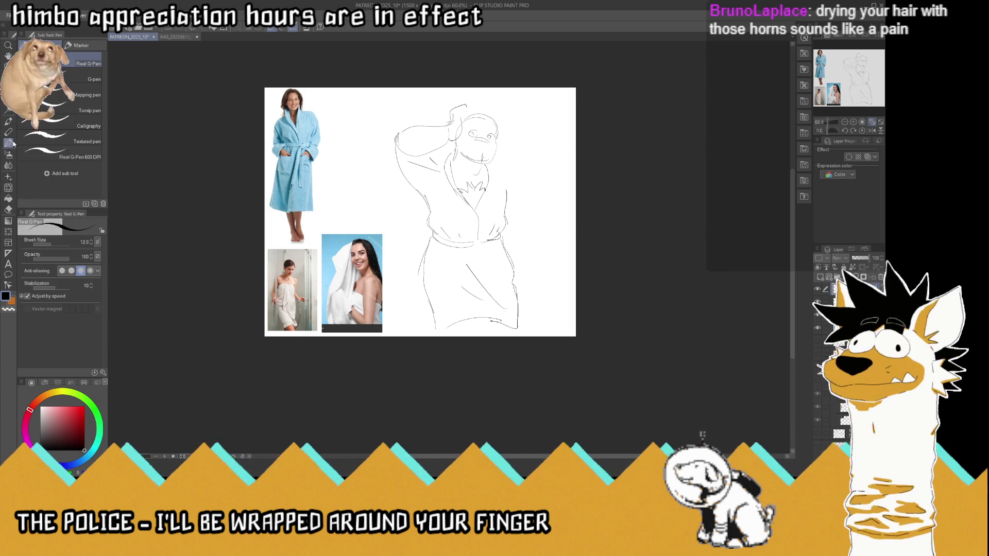
Fit the canvas to the window and erase the towel strokes above the head
{"action": "left_click", "coordinate": [874, 123]}
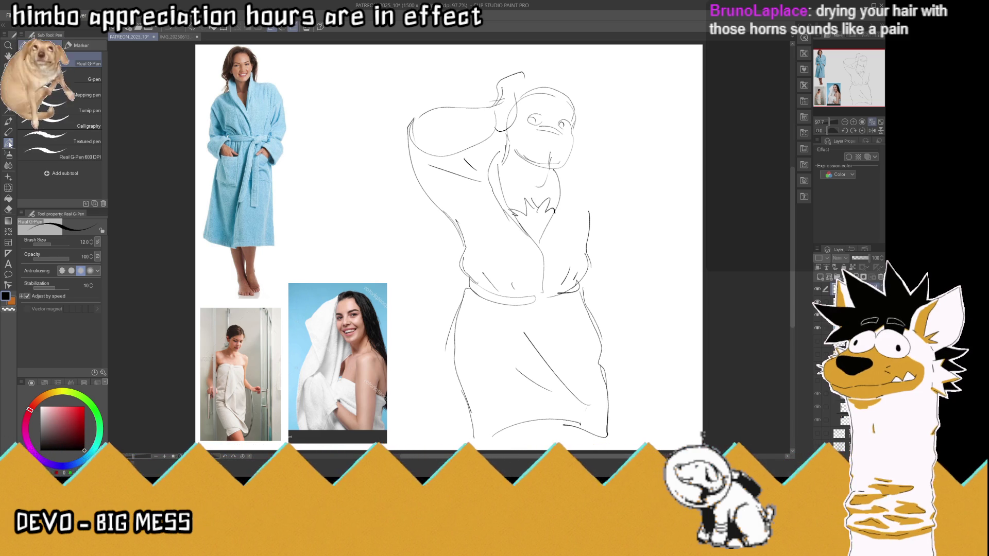
{"action": "mouse_move", "coordinate": [512, 72]}
{"action": "left_mouse_down"}
{"action": "mouse_move", "coordinate": [492, 119]}
{"action": "mouse_move", "coordinate": [502, 131]}
{"action": "left_mouse_up"}
{"action": "left_click_drag", "start_coordinate": [419, 111], "coordinate": [481, 107]}
{"action": "left_click_drag", "start_coordinate": [489, 138], "coordinate": [412, 142]}
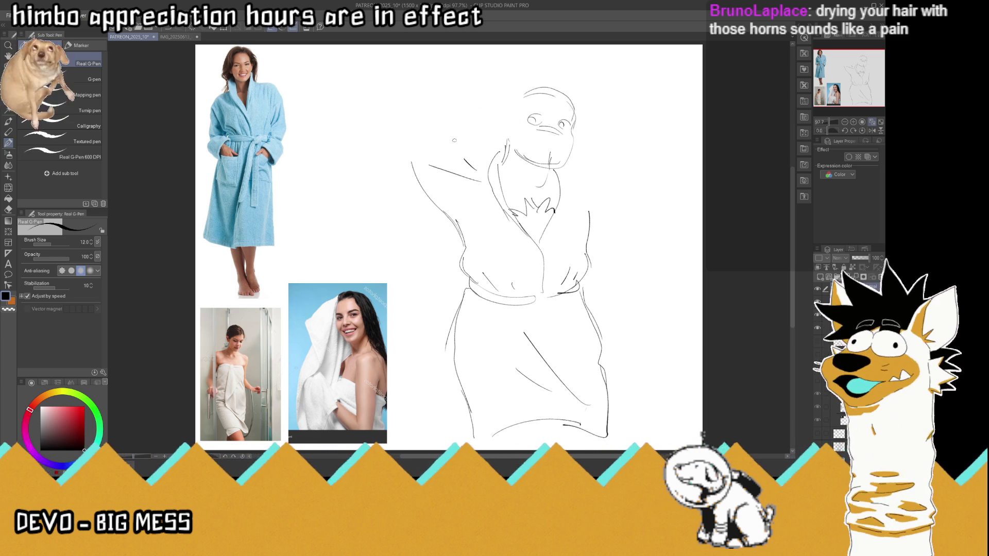
Redraw the head outline with a curled right horn and an eye stroke
{"action": "mouse_move", "coordinate": [525, 87]}
{"action": "left_mouse_down"}
{"action": "mouse_move", "coordinate": [487, 102]}
{"action": "mouse_move", "coordinate": [512, 131]}
{"action": "left_mouse_up"}
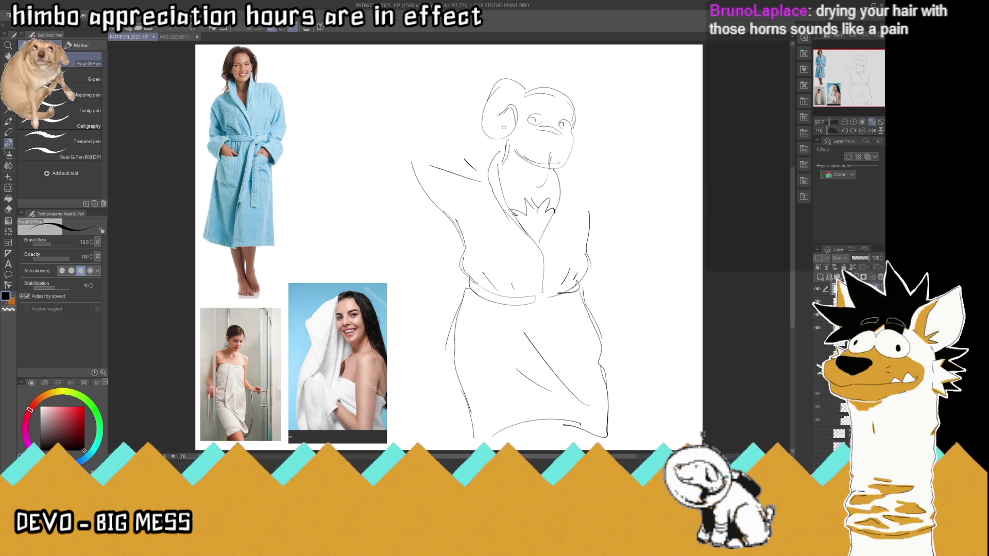
{"action": "left_click_drag", "start_coordinate": [516, 109], "coordinate": [490, 135]}
{"action": "left_click_drag", "start_coordinate": [576, 99], "coordinate": [598, 153]}
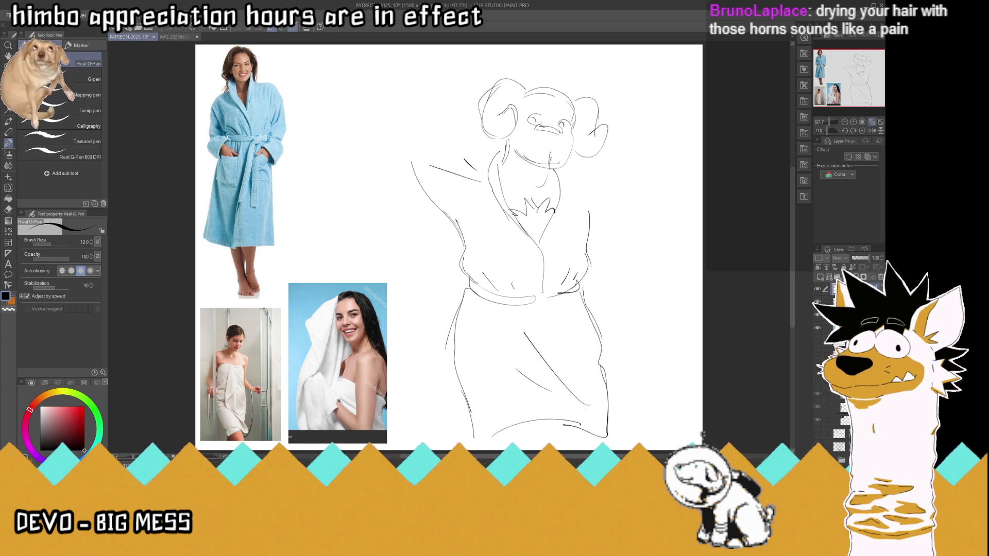
{"action": "left_click_drag", "start_coordinate": [536, 122], "coordinate": [528, 108]}
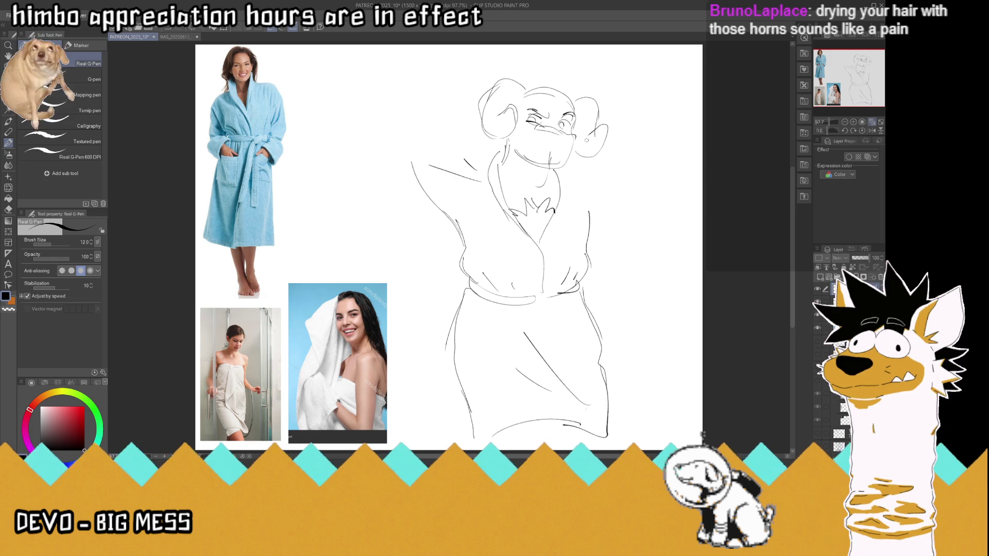
{"action": "scroll", "coordinate": [586, 140], "scroll_direction": "down", "scroll_amount": 3}
{"action": "scroll", "coordinate": [568, 103], "scroll_direction": "up", "scroll_amount": 2}
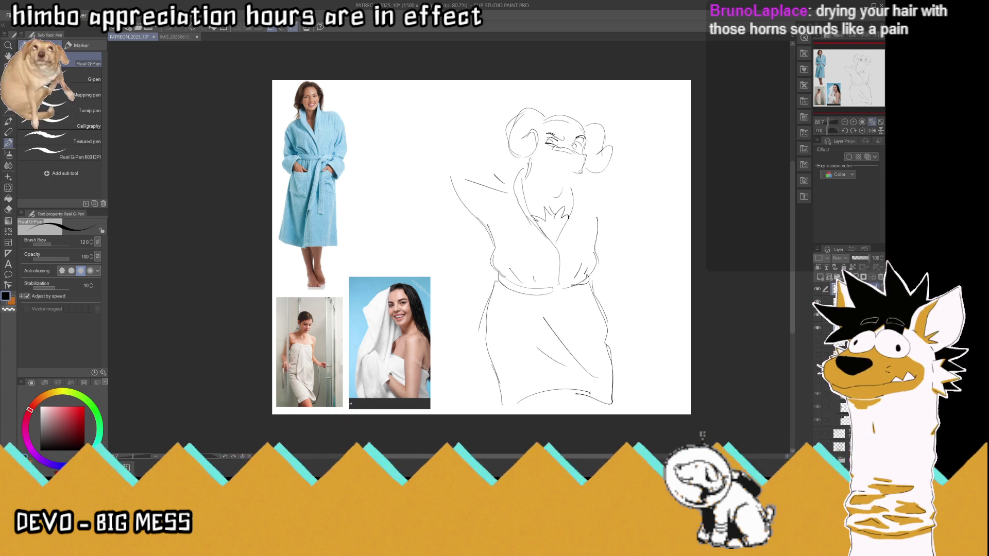
Draw the mouth line on the muzzle and a line down to the right shoulder
{"action": "left_click_drag", "start_coordinate": [579, 172], "coordinate": [559, 166]}
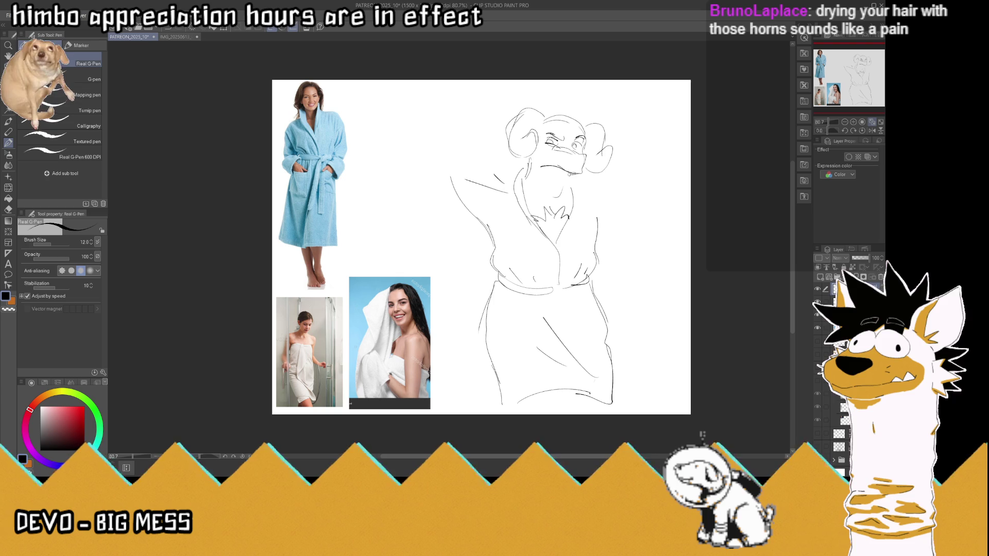
{"action": "left_click_drag", "start_coordinate": [571, 175], "coordinate": [543, 170]}
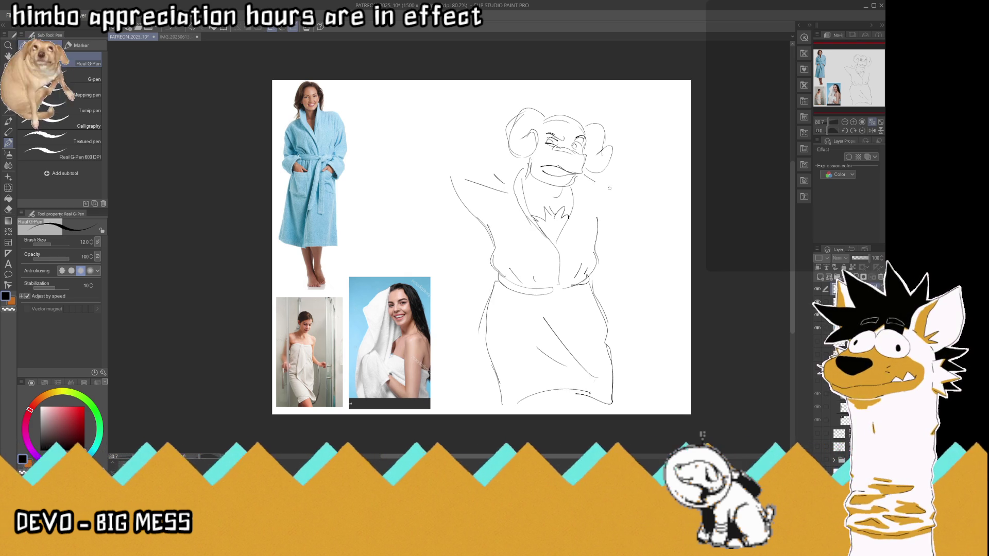
{"action": "mouse_move", "coordinate": [583, 174]}
{"action": "left_mouse_down"}
{"action": "mouse_move", "coordinate": [616, 209]}
{"action": "mouse_move", "coordinate": [623, 242]}
{"action": "mouse_move", "coordinate": [600, 259]}
{"action": "mouse_move", "coordinate": [642, 286]}
{"action": "mouse_move", "coordinate": [643, 306]}
{"action": "mouse_move", "coordinate": [594, 287]}
{"action": "left_mouse_up"}
Nudge the sketch slightly left and up, then draw the sleeve cuff and hand
{"action": "key", "text": "k"}
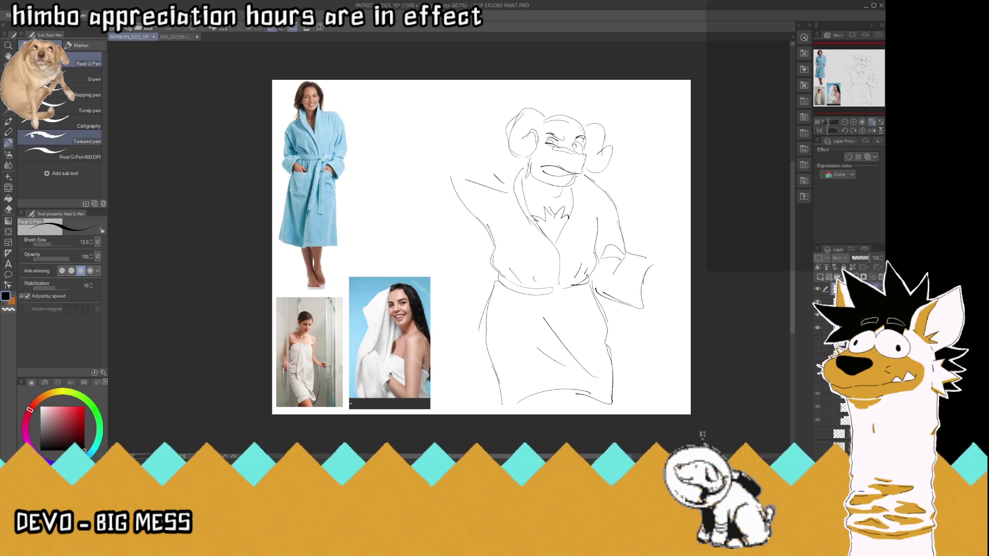
{"action": "left_click_drag", "start_coordinate": [573, 219], "coordinate": [555, 215]}
{"action": "key", "text": "p"}
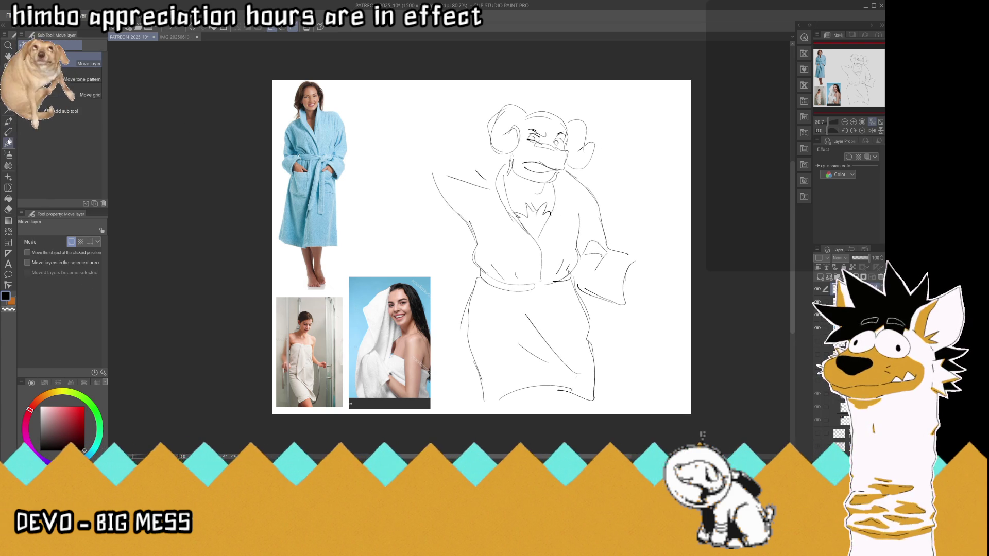
{"action": "mouse_move", "coordinate": [627, 267]}
{"action": "left_mouse_down"}
{"action": "mouse_move", "coordinate": [641, 260]}
{"action": "mouse_move", "coordinate": [628, 290]}
{"action": "mouse_move", "coordinate": [660, 280]}
{"action": "mouse_move", "coordinate": [657, 294]}
{"action": "mouse_move", "coordinate": [667, 284]}
{"action": "left_mouse_up"}
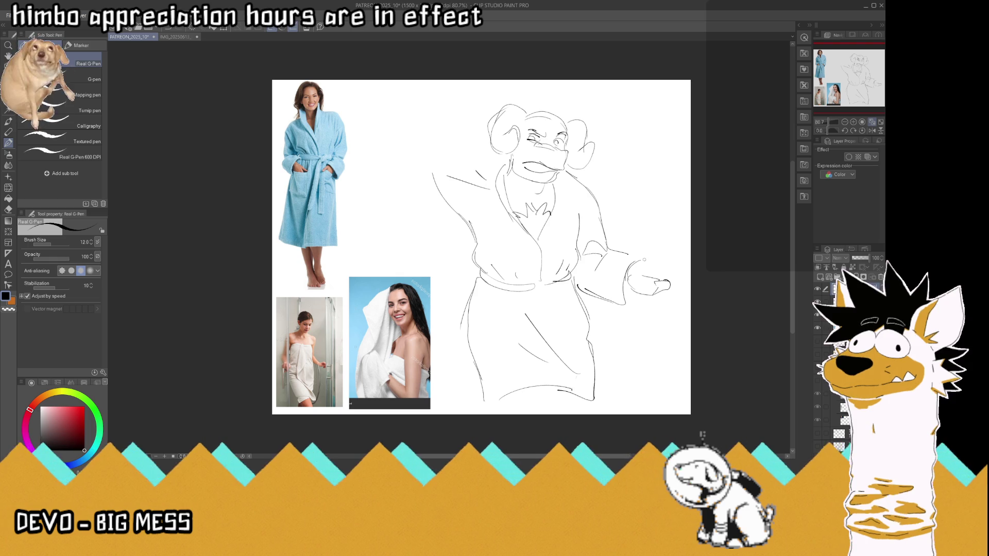
{"action": "mouse_move", "coordinate": [644, 261]}
{"action": "left_mouse_down"}
{"action": "mouse_move", "coordinate": [676, 269]}
{"action": "mouse_move", "coordinate": [656, 296]}
{"action": "mouse_move", "coordinate": [670, 288]}
{"action": "left_mouse_up"}
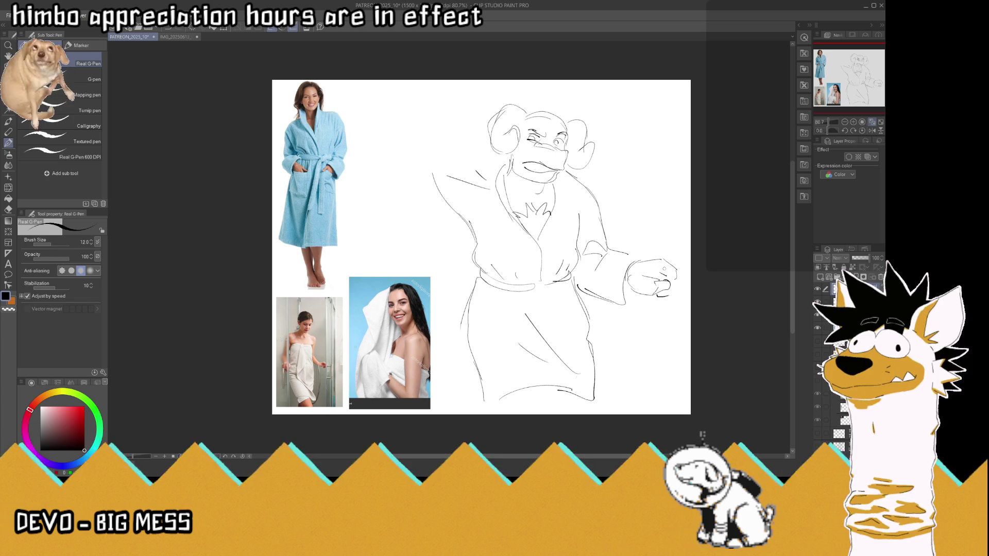
Draw the tall door frame edges rising above and below the character's hand
{"action": "mouse_move", "coordinate": [670, 261]}
{"action": "left_mouse_down"}
{"action": "mouse_move", "coordinate": [672, 274]}
{"action": "mouse_move", "coordinate": [685, 103]}
{"action": "left_mouse_up"}
{"action": "left_click_drag", "start_coordinate": [684, 150], "coordinate": [685, 97]}
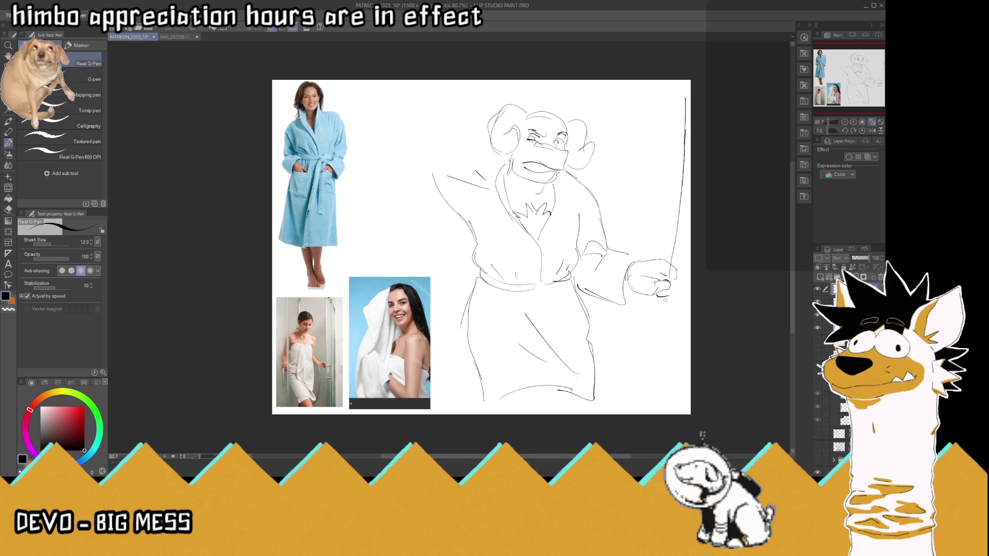
{"action": "left_click_drag", "start_coordinate": [667, 294], "coordinate": [666, 323]}
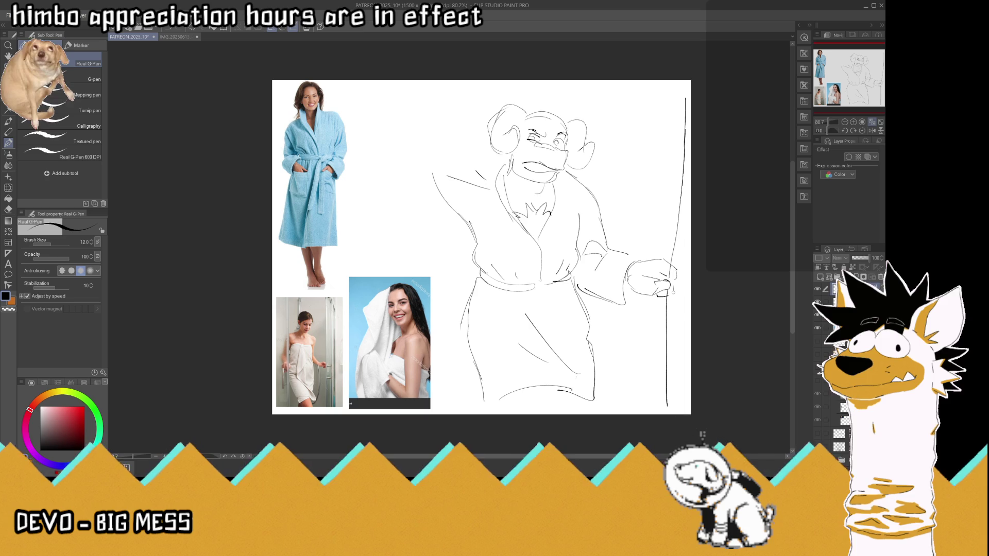
{"action": "left_click_drag", "start_coordinate": [682, 409], "coordinate": [672, 284]}
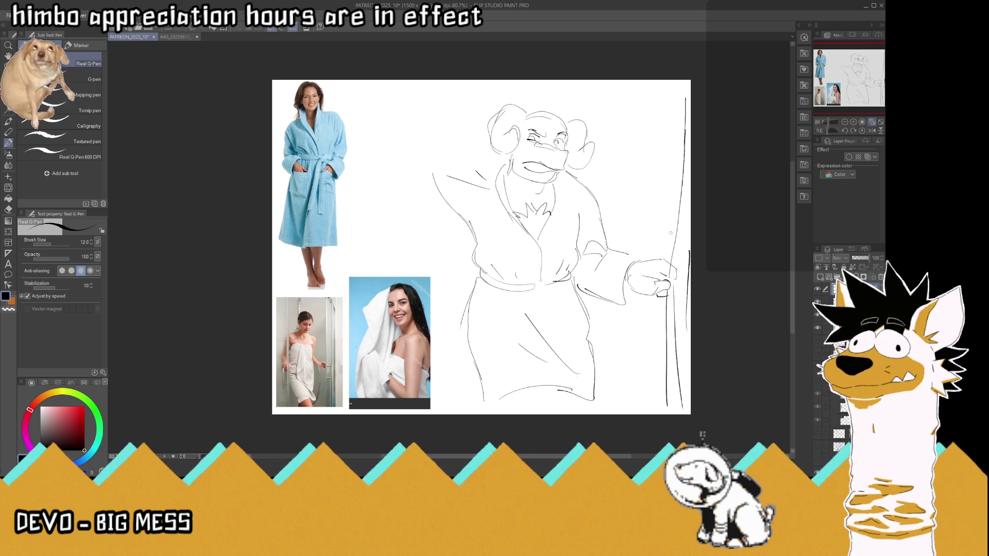
Shift the sketch left and save the document
{"action": "key", "text": "k"}
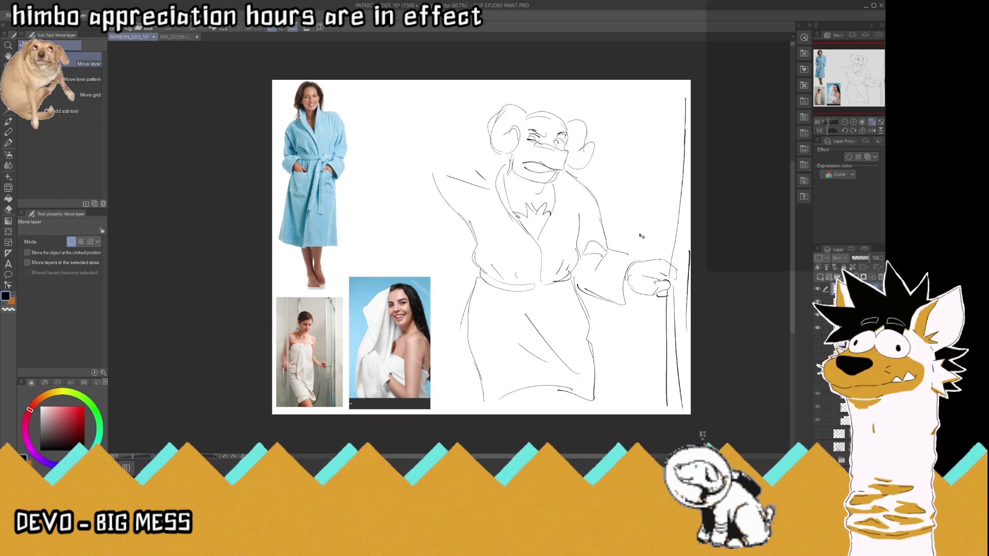
{"action": "left_click_drag", "start_coordinate": [641, 235], "coordinate": [622, 235]}
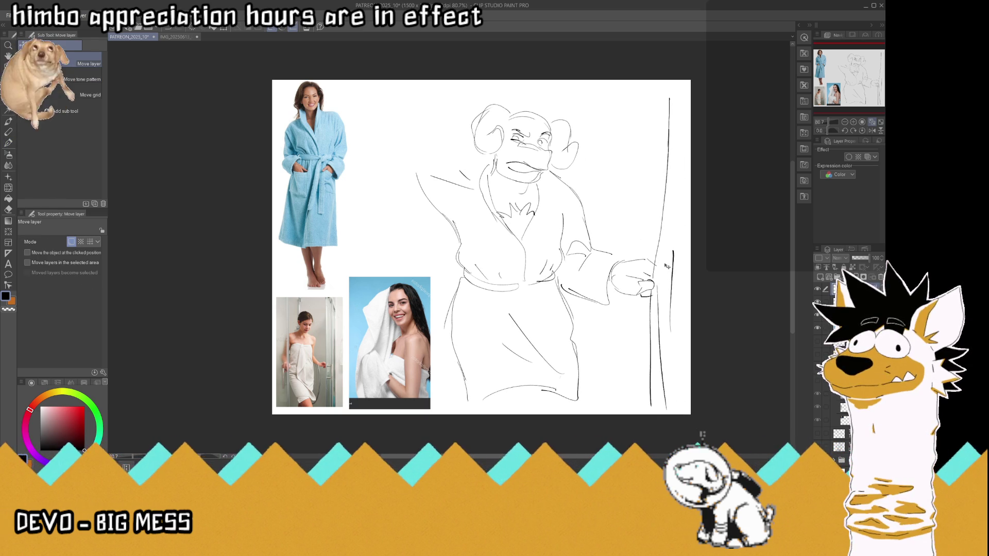
{"action": "key", "text": "ctrl+s"}
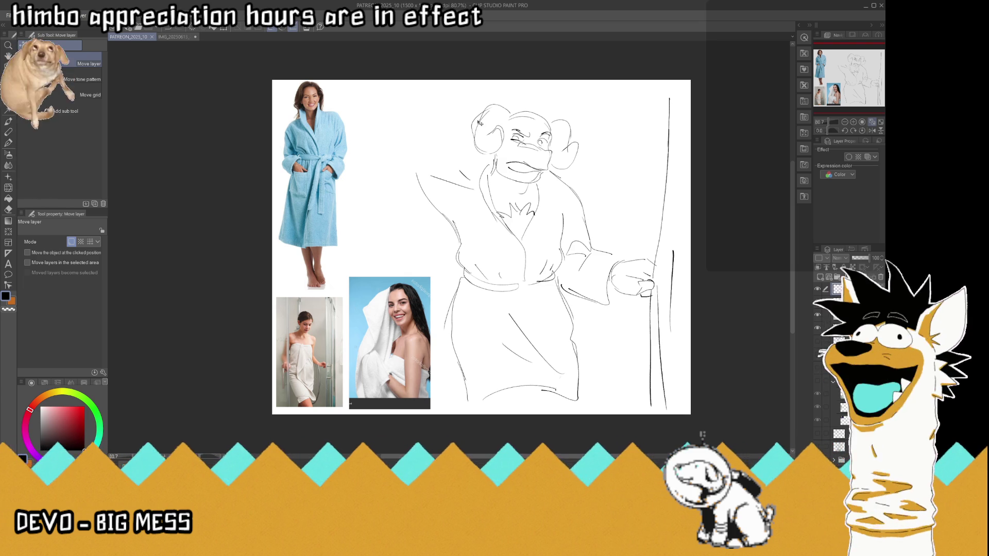
Erase the old left arm lines and redraw the arm raised to the head
{"action": "key", "text": "e"}
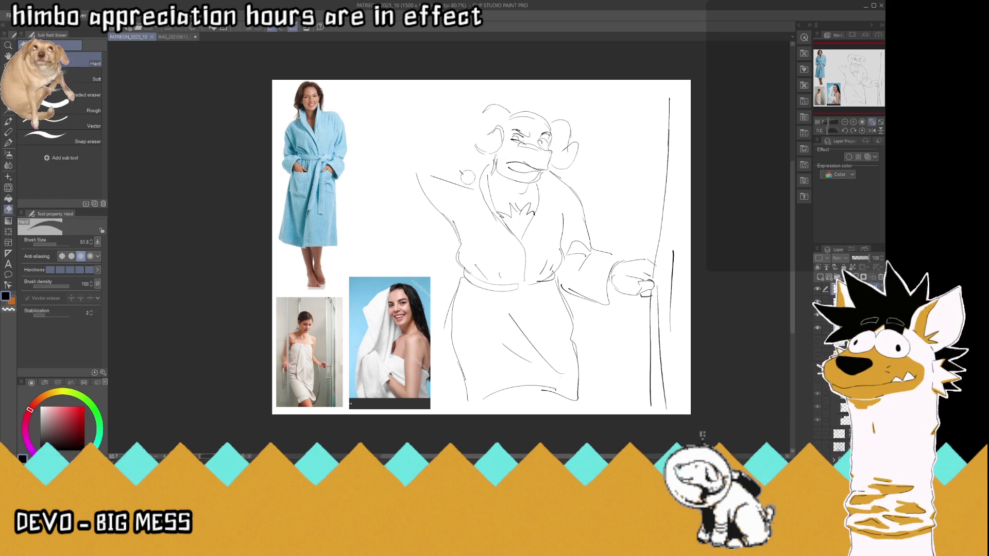
{"action": "left_click_drag", "start_coordinate": [468, 176], "coordinate": [414, 169]}
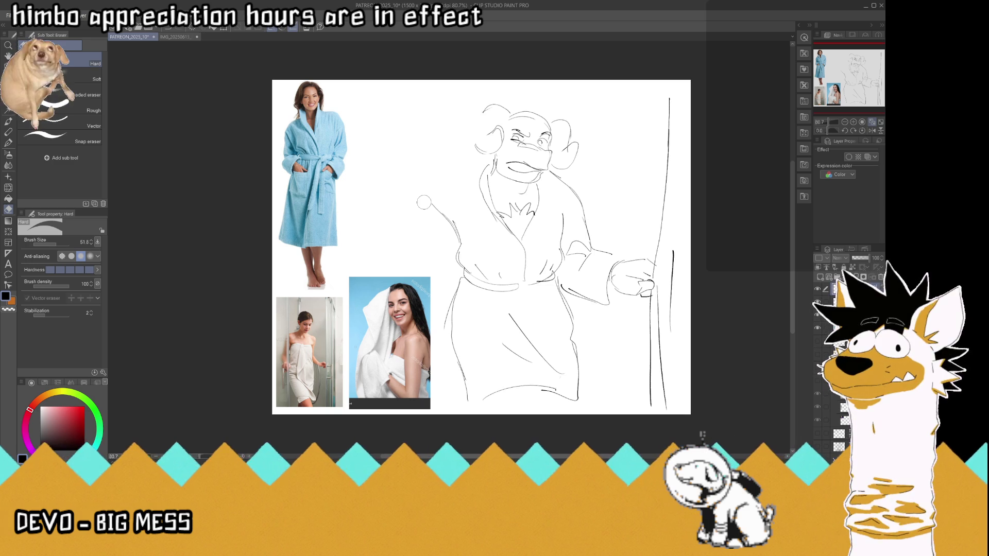
{"action": "left_click", "coordinate": [8, 142]}
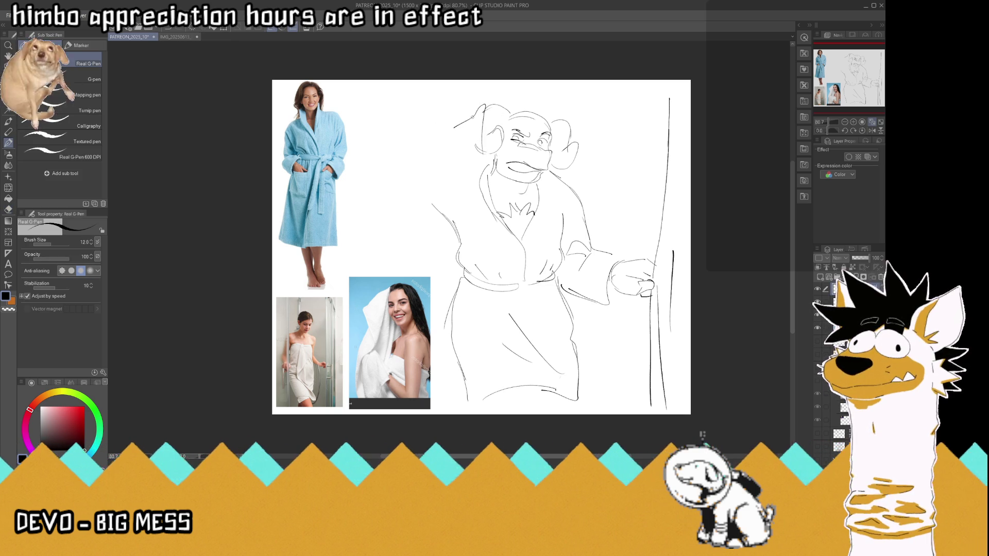
{"action": "mouse_move", "coordinate": [436, 143]}
{"action": "left_mouse_down"}
{"action": "mouse_move", "coordinate": [455, 178]}
{"action": "mouse_move", "coordinate": [482, 163]}
{"action": "left_mouse_up"}
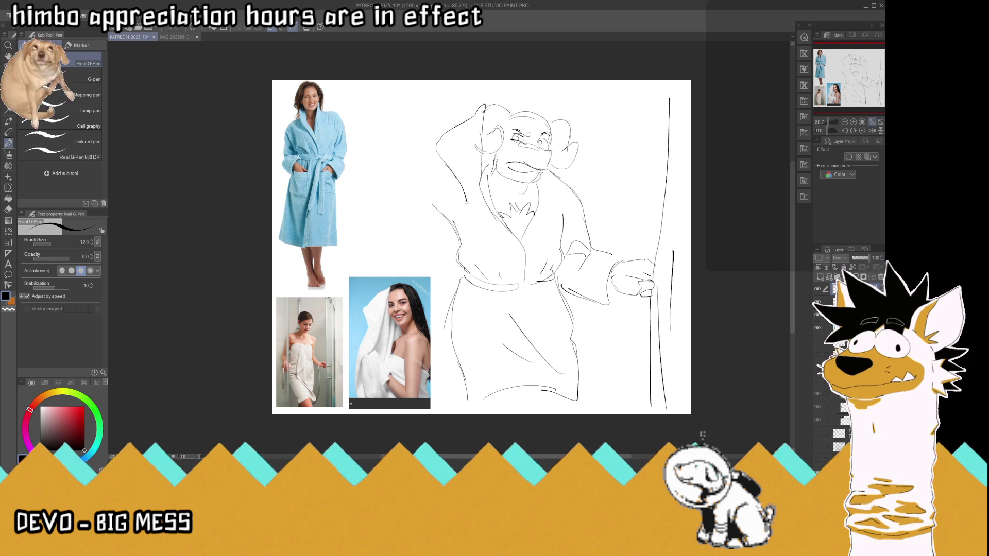
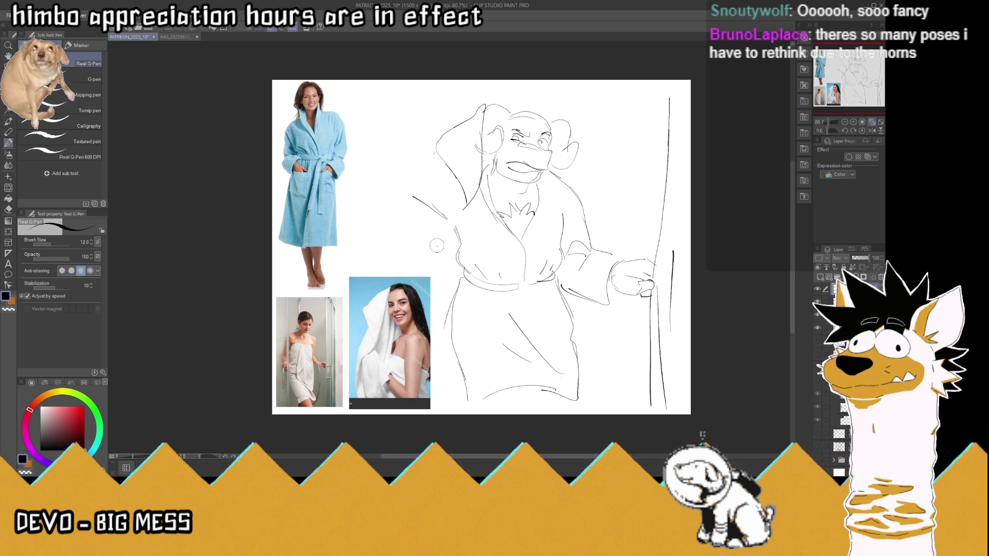
Undo the stray strokes beside the shoulder and around the head
{"action": "key", "text": "ctrl+z"}
{"action": "key", "text": "ctrl+z"}
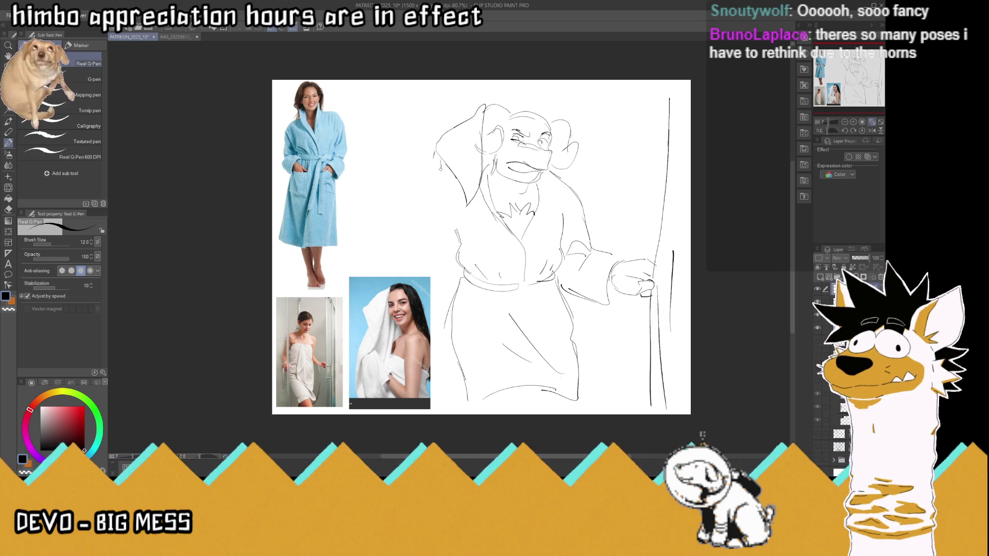
{"action": "left_click_drag", "start_coordinate": [435, 154], "coordinate": [425, 193]}
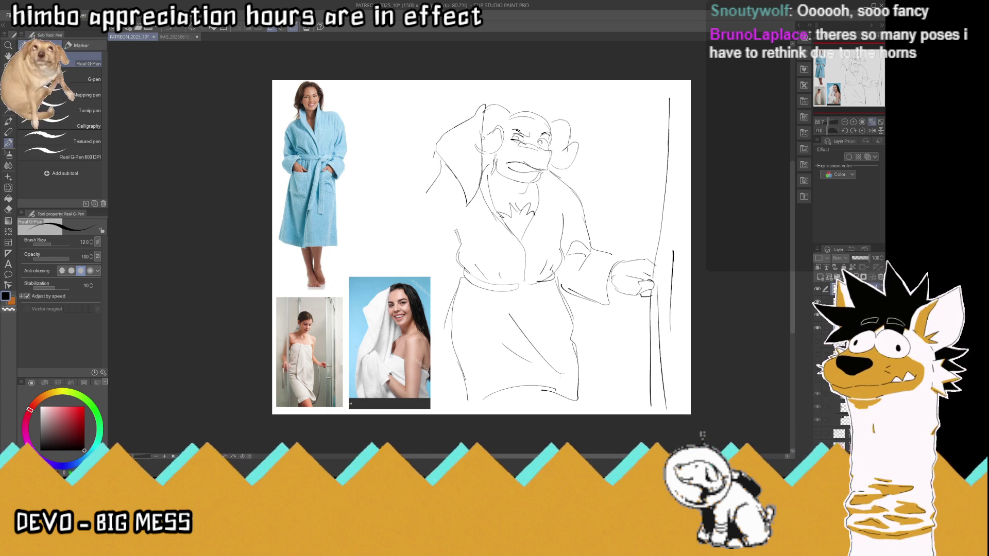
{"action": "key", "text": "ctrl+z"}
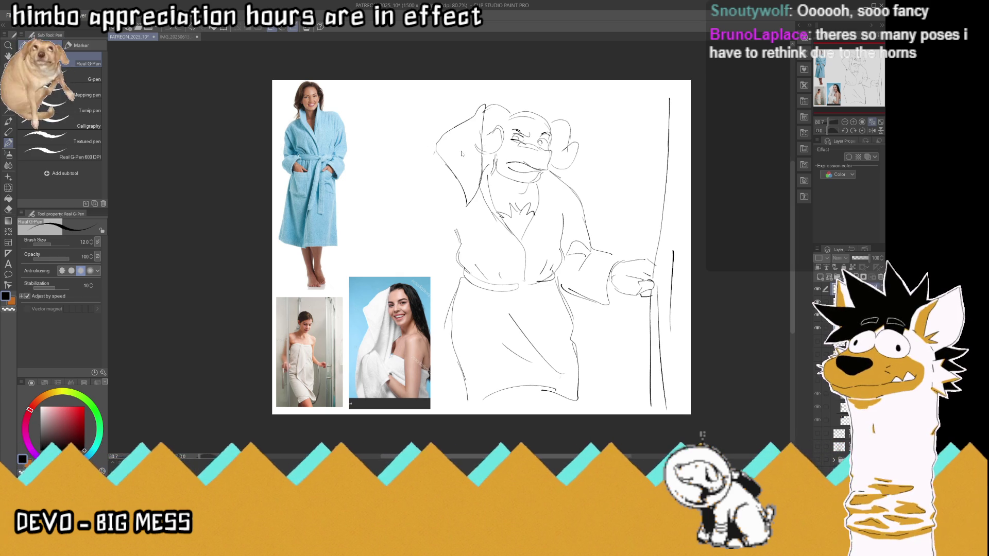
{"action": "key", "text": "ctrl+z"}
{"action": "key", "text": "ctrl+z"}
{"action": "key", "text": "ctrl+z"}
{"action": "key", "text": "ctrl+z"}
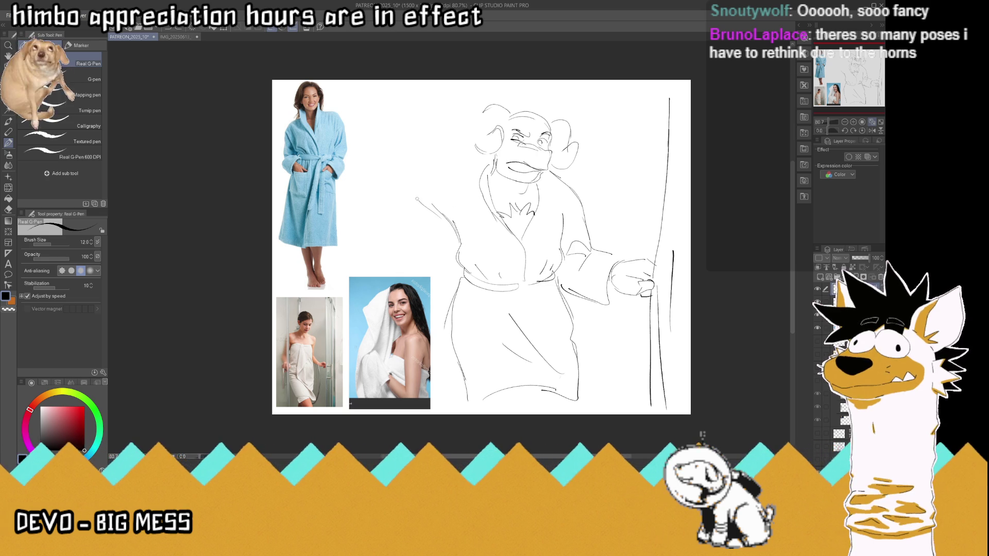
Sketch the left arm raised and curving above and beside the head
{"action": "mouse_move", "coordinate": [404, 157]}
{"action": "left_mouse_down"}
{"action": "mouse_move", "coordinate": [436, 141]}
{"action": "mouse_move", "coordinate": [463, 153]}
{"action": "mouse_move", "coordinate": [461, 117]}
{"action": "mouse_move", "coordinate": [478, 140]}
{"action": "left_mouse_up"}
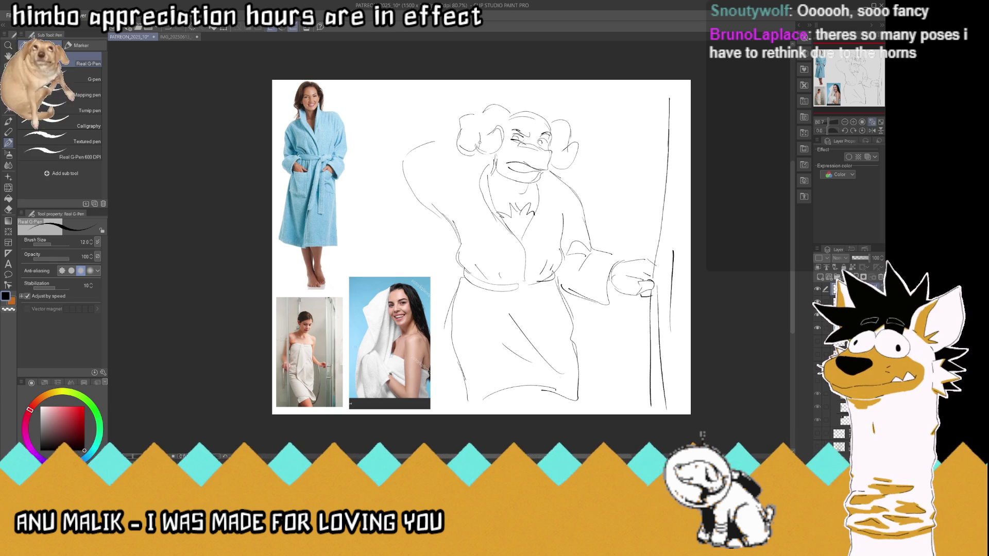
{"action": "left_click_drag", "start_coordinate": [478, 136], "coordinate": [440, 186]}
{"action": "mouse_move", "coordinate": [484, 128]}
{"action": "left_mouse_down"}
{"action": "mouse_move", "coordinate": [472, 305]}
{"action": "mouse_move", "coordinate": [452, 202]}
{"action": "mouse_move", "coordinate": [438, 200]}
{"action": "mouse_move", "coordinate": [436, 238]}
{"action": "left_mouse_up"}
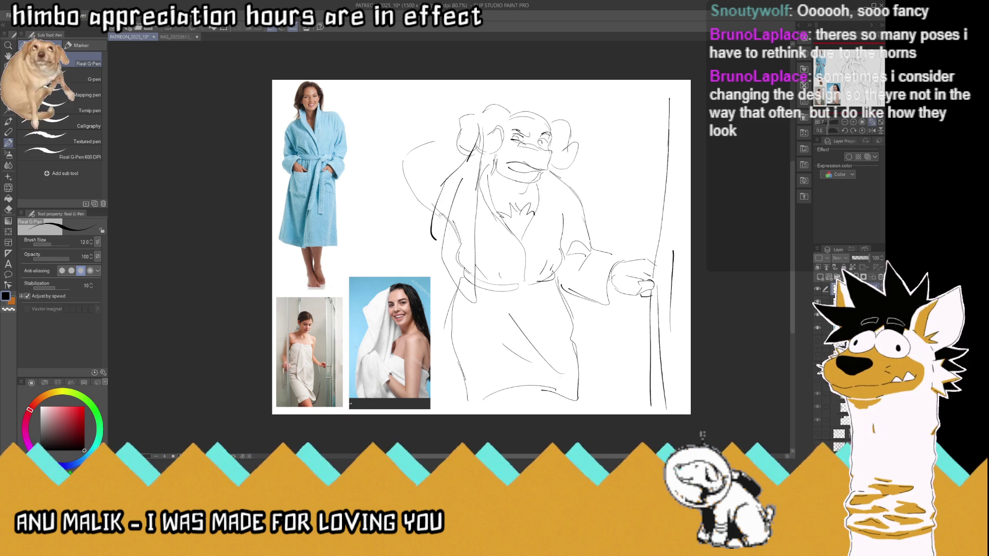
{"action": "scroll", "coordinate": [436, 234], "scroll_direction": "down", "scroll_amount": 3}
{"action": "scroll", "coordinate": [448, 154], "scroll_direction": "up", "scroll_amount": 2}
Outline the robe's left side and add short strokes beside the head and raised arm
{"action": "scroll", "coordinate": [449, 154], "scroll_direction": "up", "scroll_amount": 2}
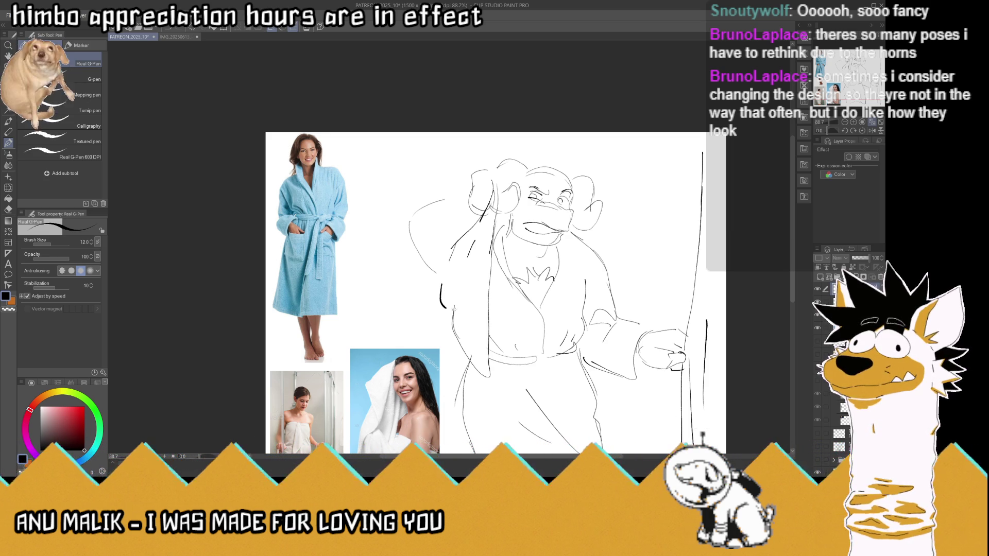
{"action": "left_click_drag", "start_coordinate": [472, 245], "coordinate": [454, 316]}
{"action": "left_click_drag", "start_coordinate": [453, 252], "coordinate": [444, 308]}
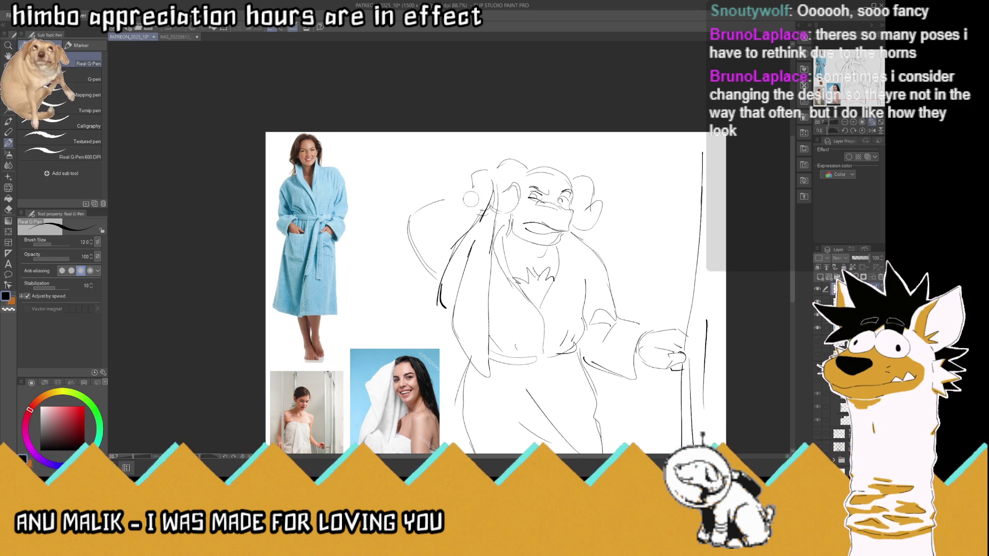
{"action": "mouse_move", "coordinate": [474, 200]}
{"action": "left_mouse_down"}
{"action": "mouse_move", "coordinate": [482, 220]}
{"action": "mouse_move", "coordinate": [455, 197]}
{"action": "mouse_move", "coordinate": [417, 211]}
{"action": "left_mouse_up"}
{"action": "left_click_drag", "start_coordinate": [447, 242], "coordinate": [433, 241]}
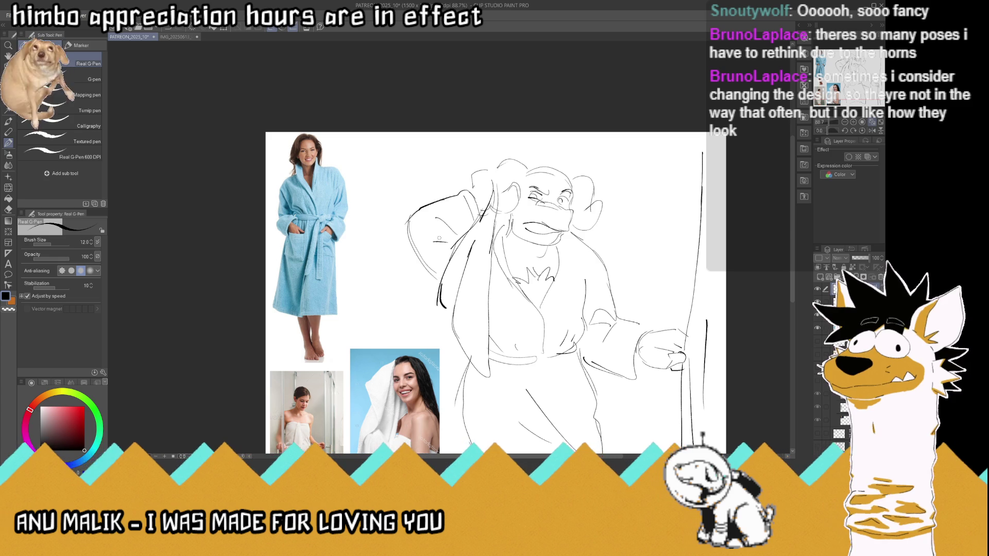
Add sleeve lines near the hand, chest and neck strokes, and a knot in the belt
{"action": "left_click_drag", "start_coordinate": [624, 362], "coordinate": [635, 381]}
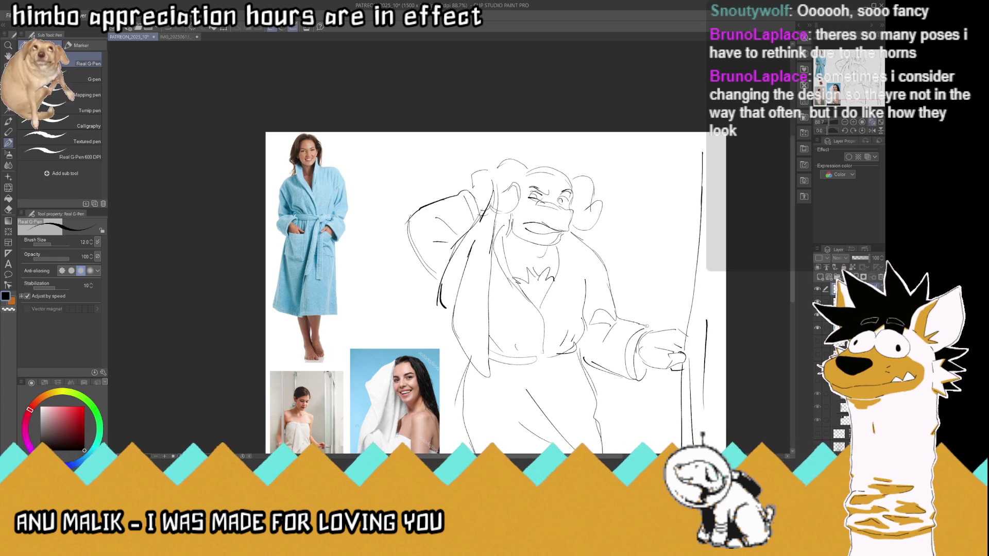
{"action": "left_click_drag", "start_coordinate": [642, 333], "coordinate": [656, 324]}
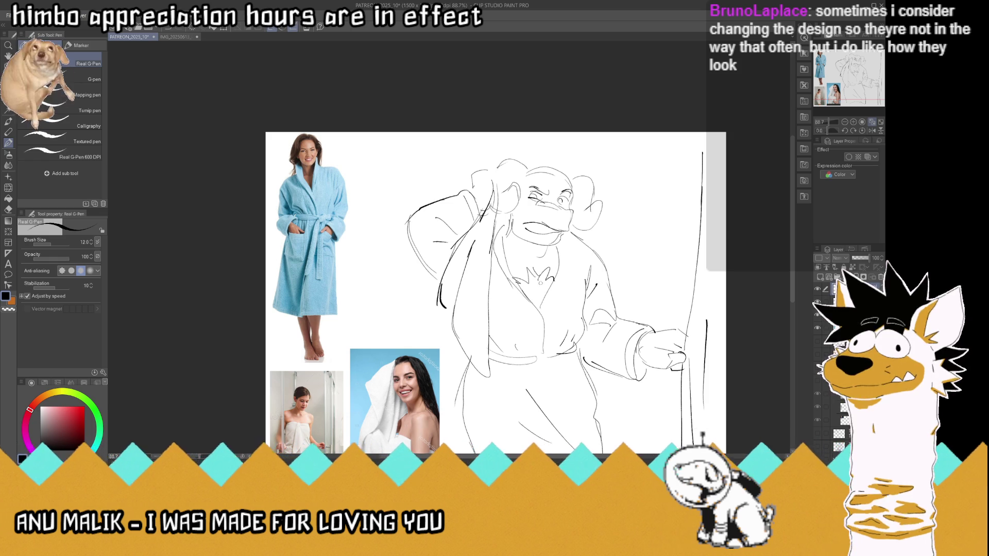
{"action": "left_click_drag", "start_coordinate": [558, 297], "coordinate": [563, 281]}
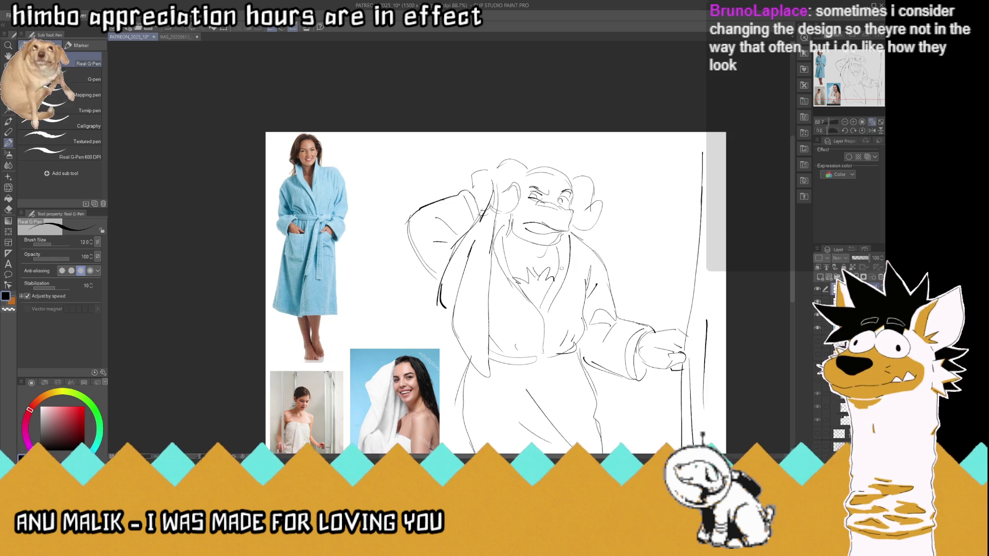
{"action": "left_click_drag", "start_coordinate": [508, 227], "coordinate": [506, 259]}
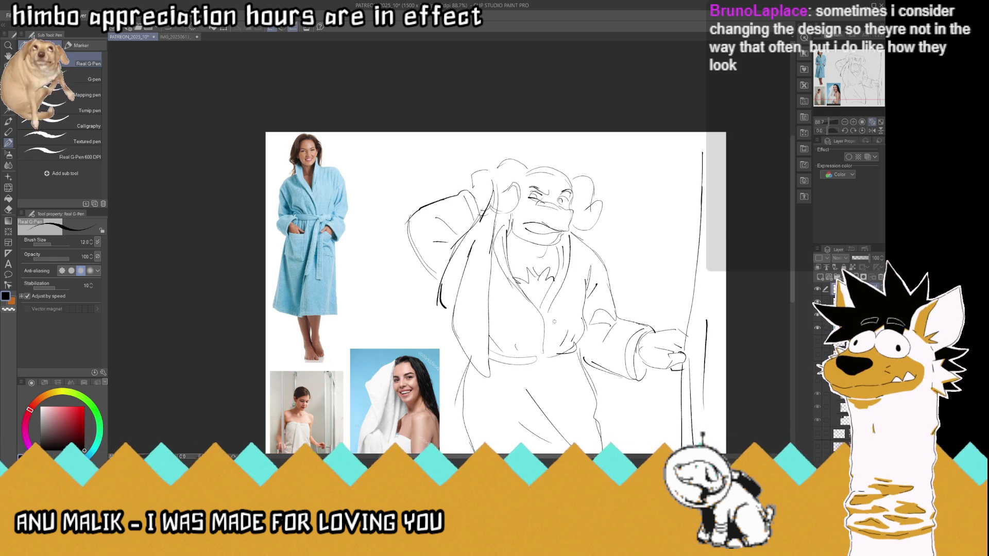
{"action": "mouse_move", "coordinate": [539, 353]}
{"action": "left_mouse_down"}
{"action": "mouse_move", "coordinate": [532, 361]}
{"action": "mouse_move", "coordinate": [547, 365]}
{"action": "left_mouse_up"}
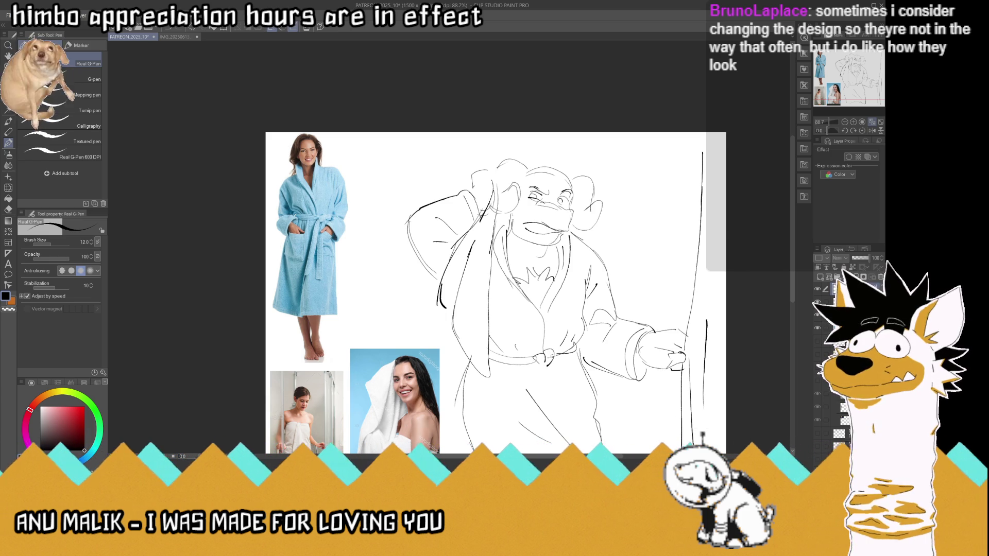
{"action": "scroll", "coordinate": [511, 303], "scroll_direction": "down", "scroll_amount": 3}
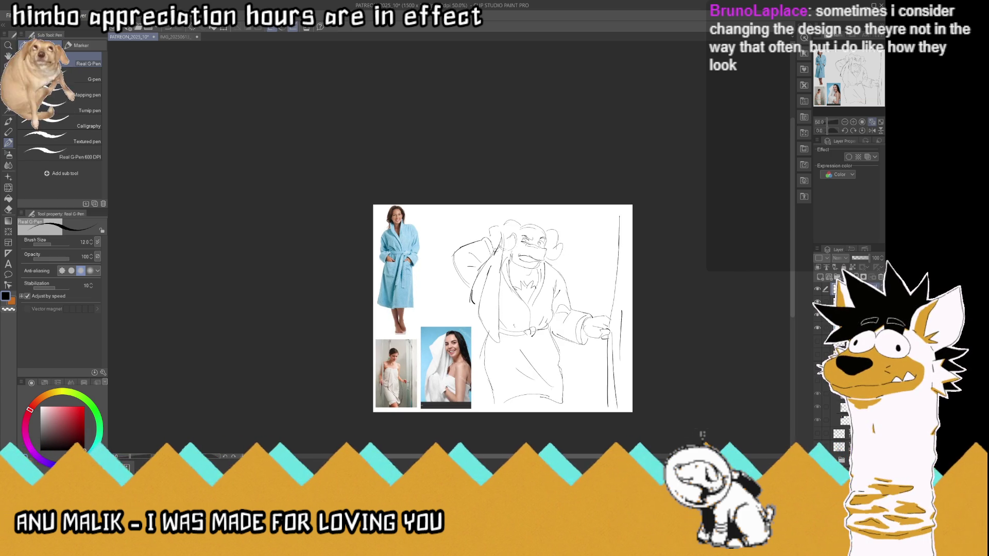
Save the drawing
{"action": "scroll", "coordinate": [510, 250], "scroll_direction": "up", "scroll_amount": 2}
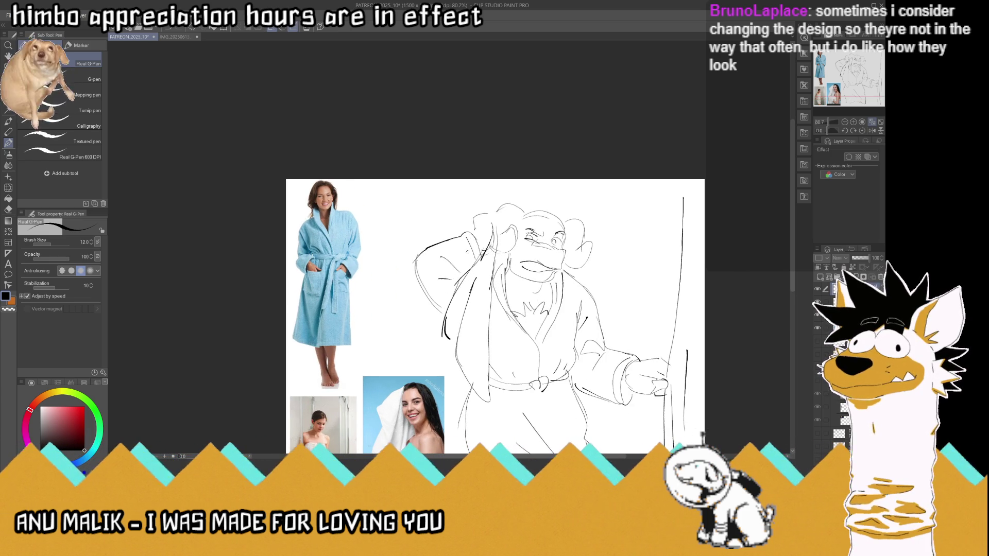
{"action": "key", "text": "ctrl+s"}
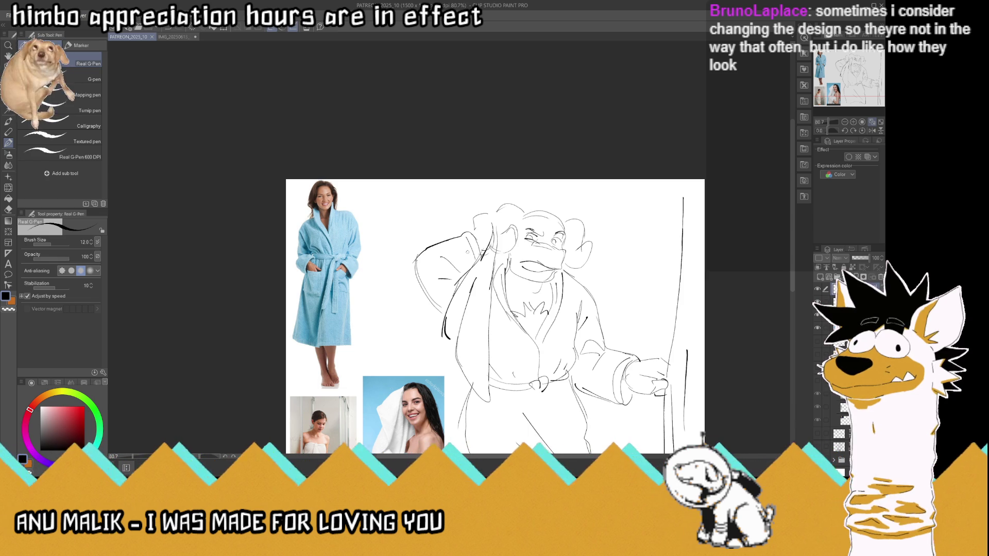
{"action": "scroll", "coordinate": [463, 289], "scroll_direction": "up", "scroll_amount": 2}
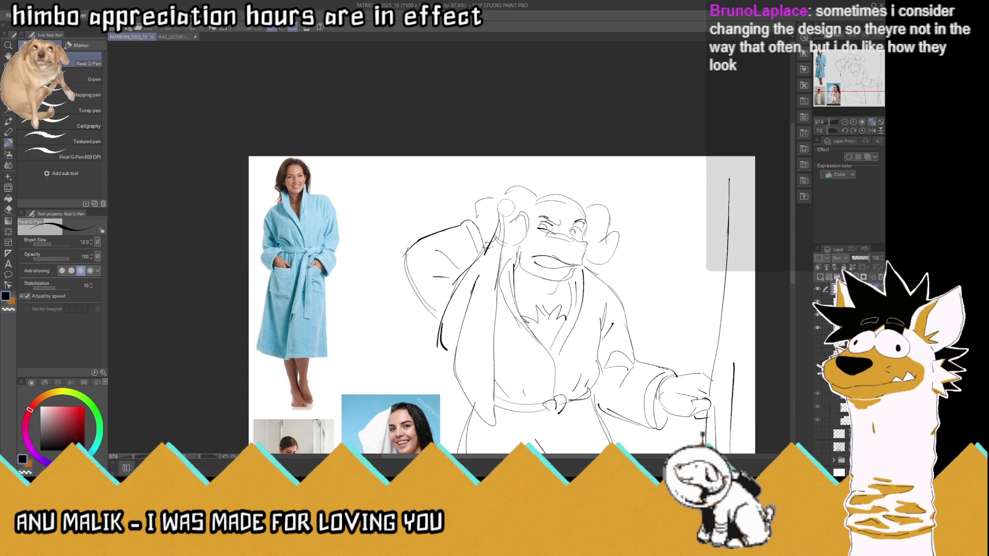
Draw a hand gripping a towel on top of the head
{"action": "left_click", "coordinate": [487, 201]}
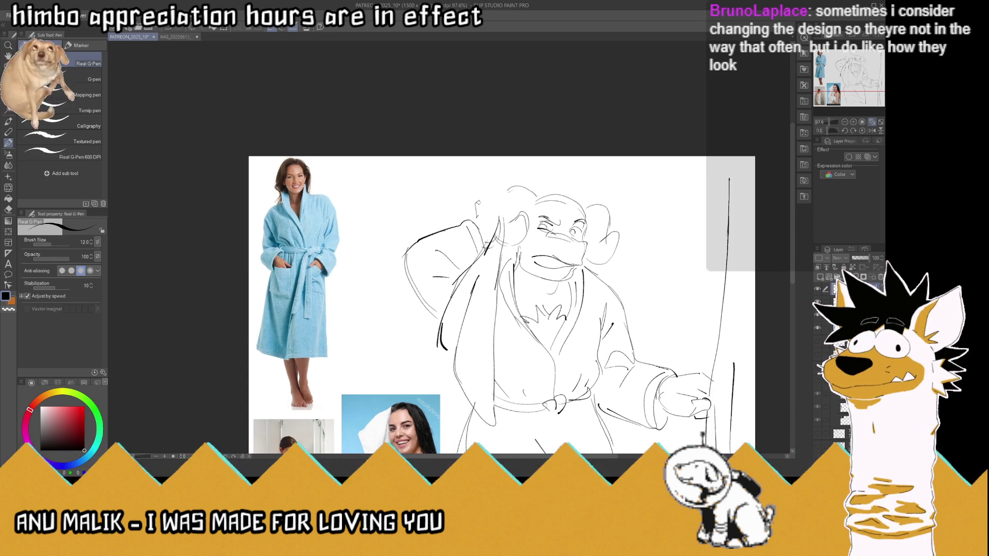
{"action": "mouse_move", "coordinate": [480, 204]}
{"action": "left_mouse_down"}
{"action": "mouse_move", "coordinate": [497, 200]}
{"action": "mouse_move", "coordinate": [494, 189]}
{"action": "mouse_move", "coordinate": [493, 235]}
{"action": "mouse_move", "coordinate": [494, 193]}
{"action": "mouse_move", "coordinate": [477, 177]}
{"action": "mouse_move", "coordinate": [510, 198]}
{"action": "left_mouse_up"}
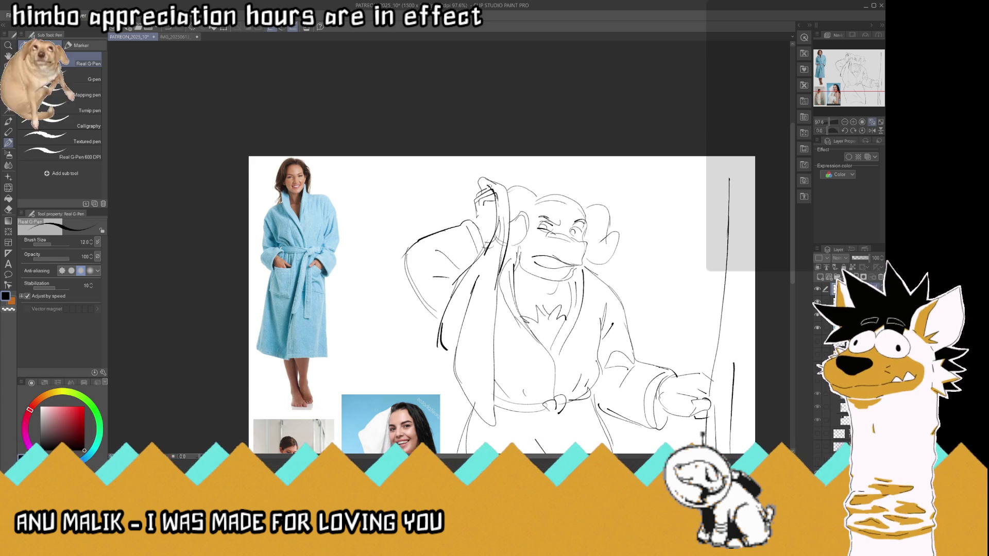
{"action": "scroll", "coordinate": [488, 186], "scroll_direction": "down", "scroll_amount": 3}
{"action": "scroll", "coordinate": [522, 204], "scroll_direction": "up", "scroll_amount": 2}
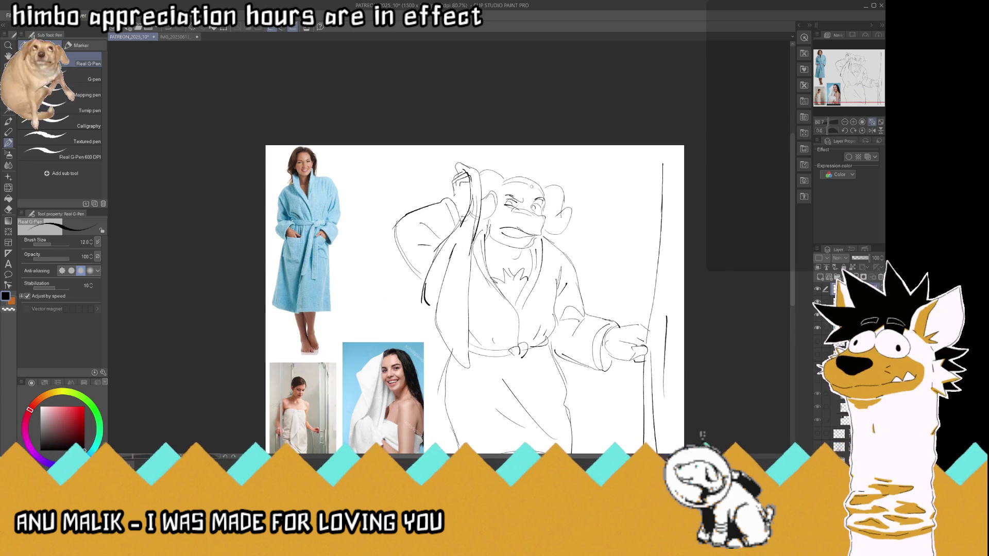
{"action": "scroll", "coordinate": [522, 204], "scroll_direction": "up", "scroll_amount": 1}
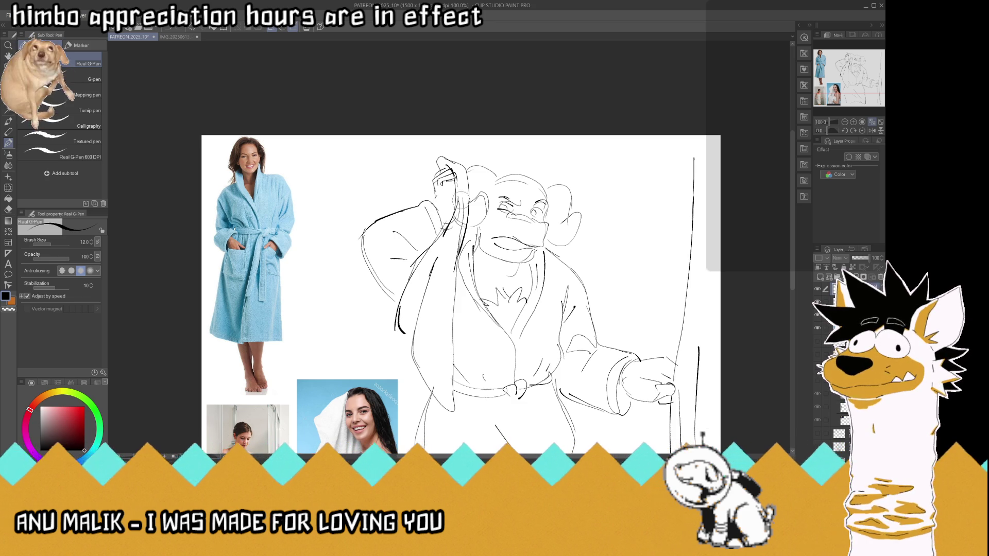
Undo the last robe stroke and redraw the robe's left edge lines
{"action": "key", "text": "ctrl+z"}
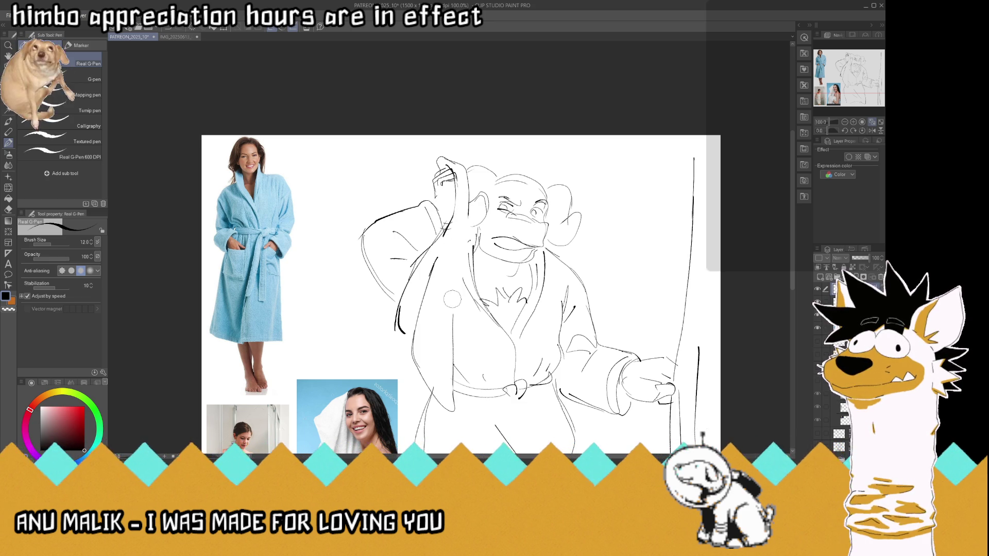
{"action": "left_click_drag", "start_coordinate": [469, 248], "coordinate": [455, 313]}
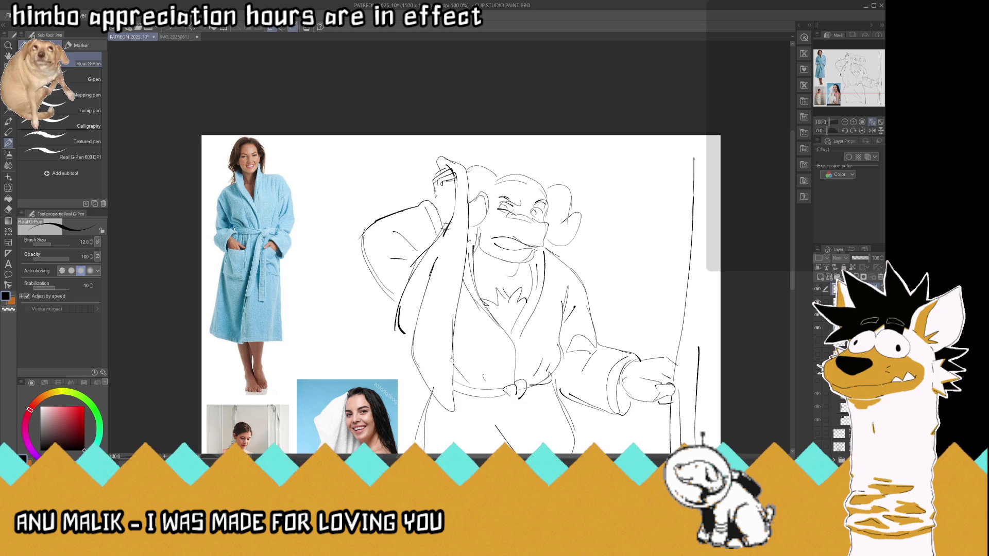
{"action": "left_click_drag", "start_coordinate": [455, 353], "coordinate": [451, 407]}
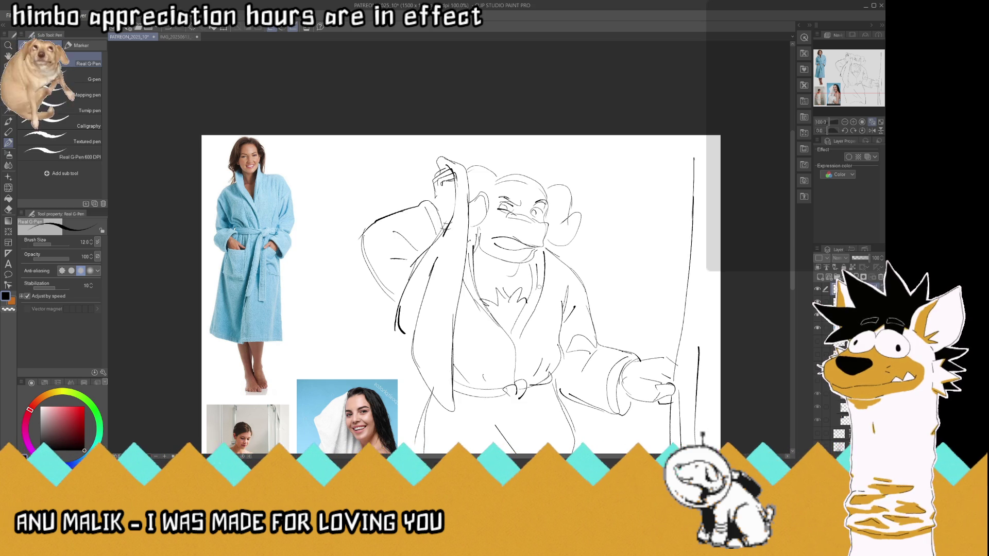
Add four fur tufts across the chest and a short line beneath the muzzle
{"action": "scroll", "coordinate": [449, 391], "scroll_direction": "down", "scroll_amount": 2}
{"action": "scroll", "coordinate": [490, 231], "scroll_direction": "up", "scroll_amount": 1}
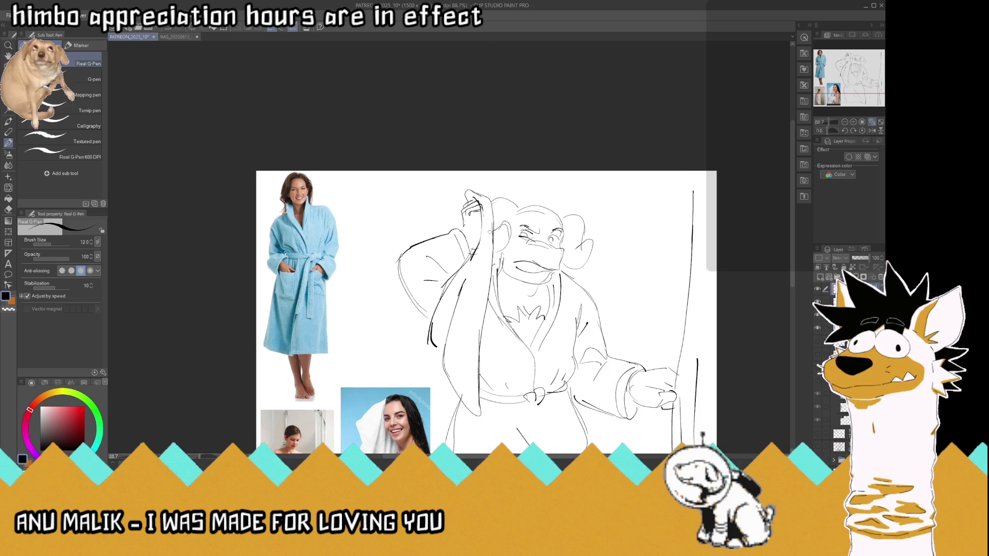
{"action": "scroll", "coordinate": [490, 232], "scroll_direction": "up", "scroll_amount": 1}
{"action": "scroll", "coordinate": [495, 247], "scroll_direction": "up", "scroll_amount": 1}
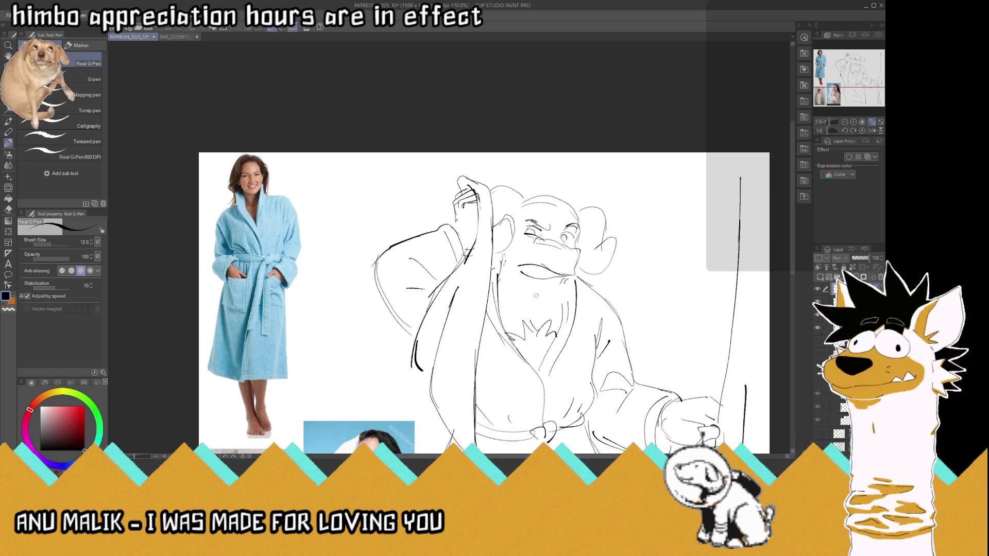
{"action": "left_click_drag", "start_coordinate": [558, 302], "coordinate": [538, 334]}
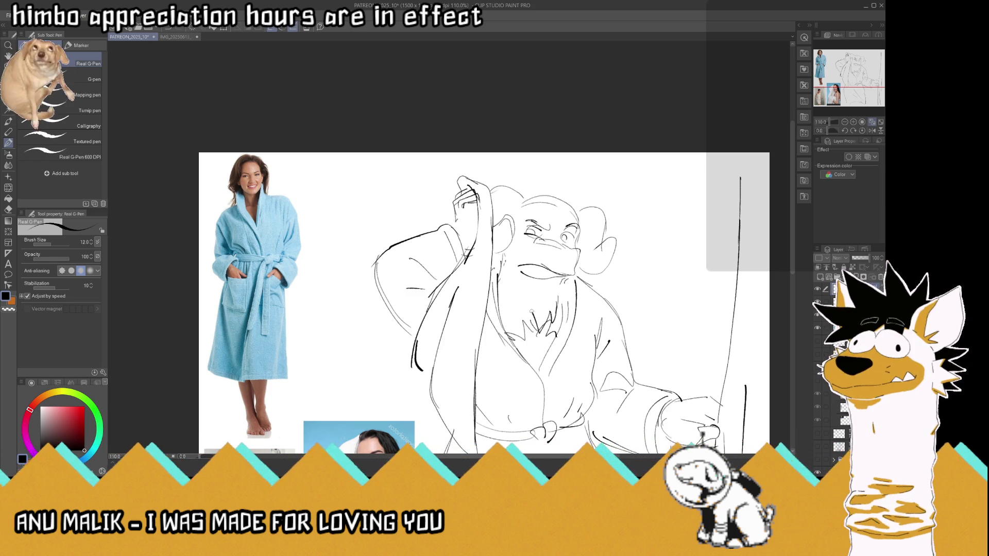
{"action": "left_click_drag", "start_coordinate": [525, 299], "coordinate": [515, 314]}
{"action": "left_click_drag", "start_coordinate": [511, 265], "coordinate": [502, 302]}
{"action": "left_click_drag", "start_coordinate": [561, 294], "coordinate": [560, 311]}
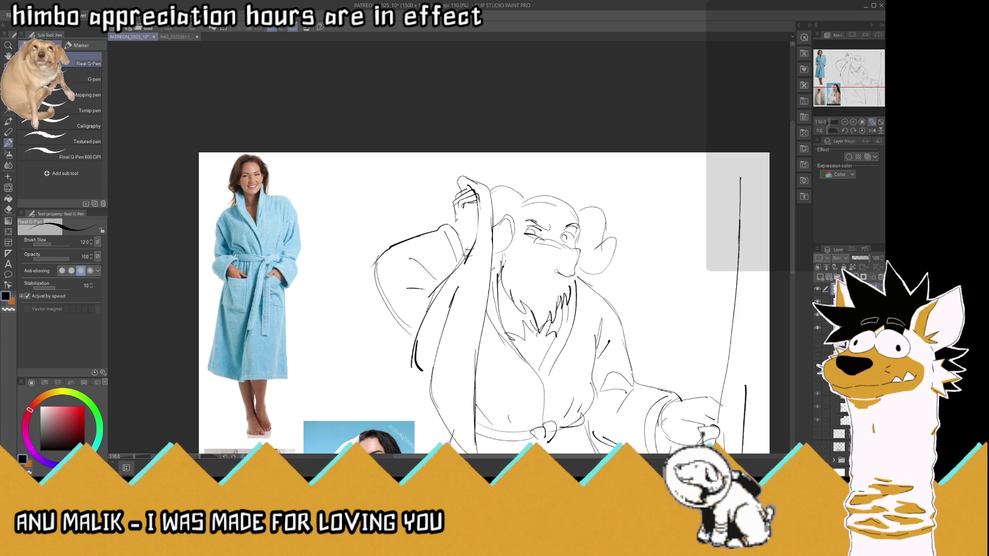
{"action": "left_click_drag", "start_coordinate": [521, 261], "coordinate": [540, 268]}
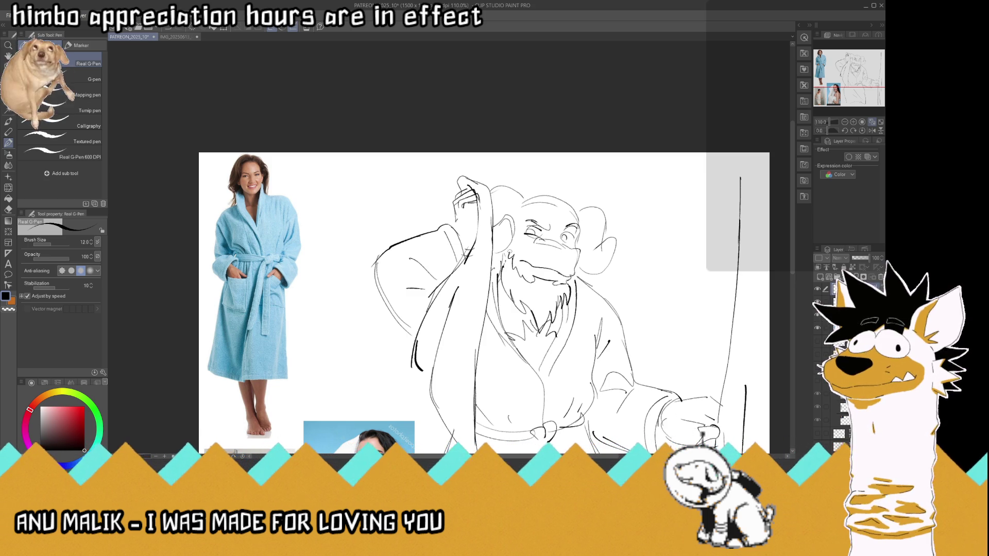
{"action": "scroll", "coordinate": [515, 247], "scroll_direction": "down", "scroll_amount": 3}
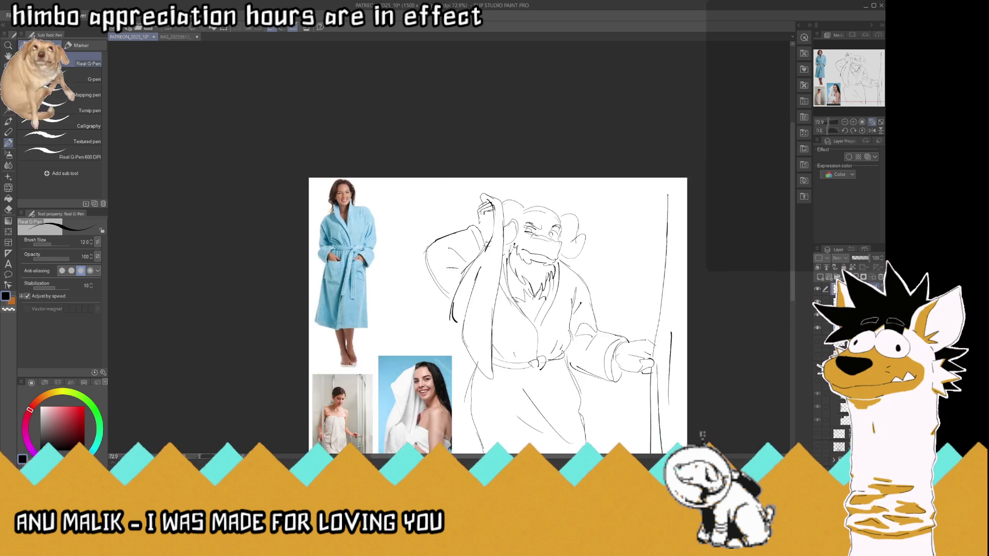
Draw messy hair strands falling over the forehead
{"action": "scroll", "coordinate": [534, 224], "scroll_direction": "up", "scroll_amount": 5}
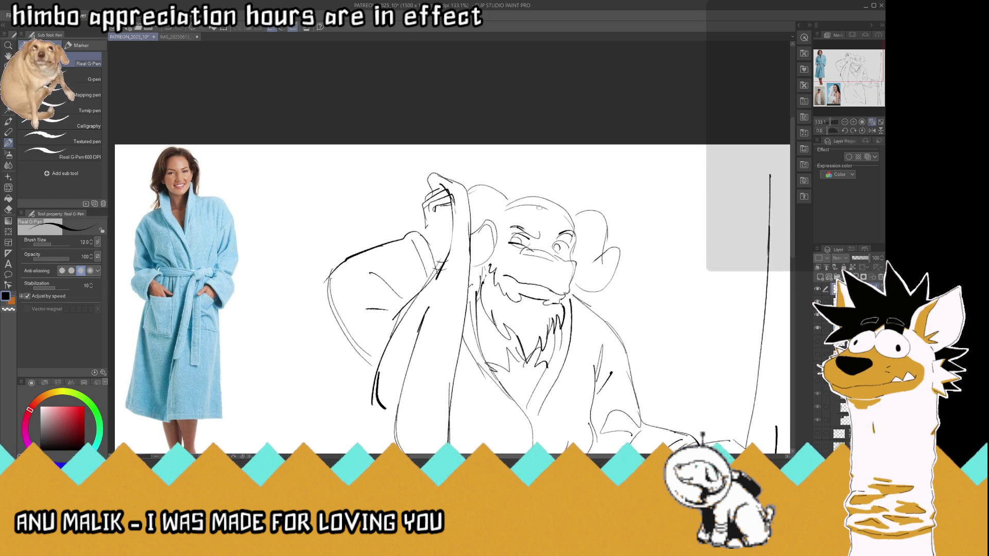
{"action": "left_click_drag", "start_coordinate": [536, 205], "coordinate": [535, 223]}
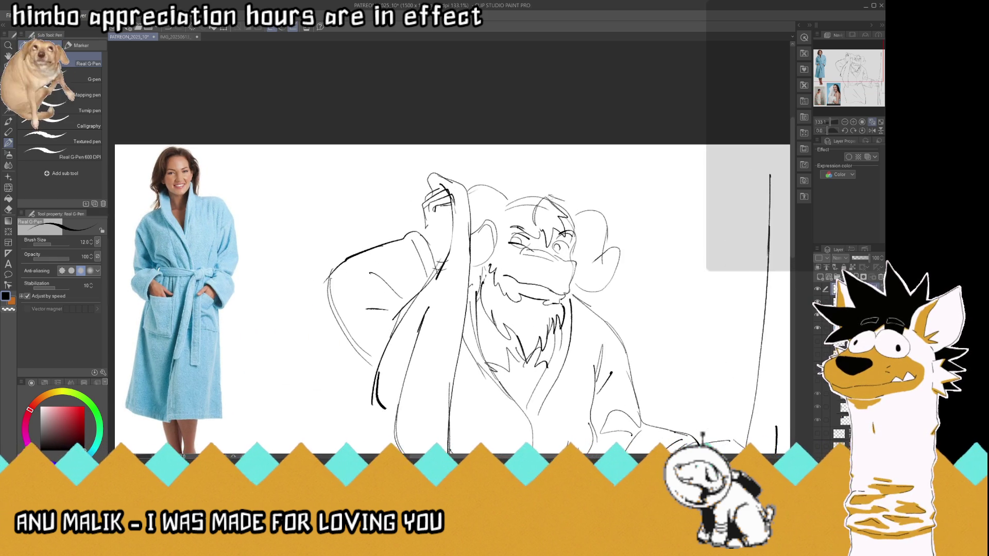
{"action": "left_click_drag", "start_coordinate": [579, 210], "coordinate": [584, 231]}
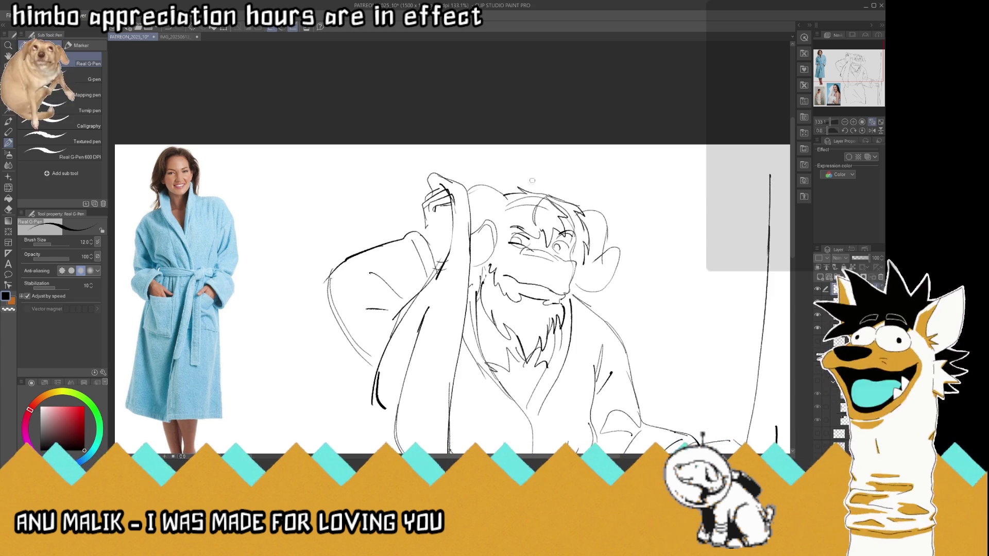
Darken the left head outline and redraw the left eye as a squinting closed eye
{"action": "key", "text": "ctrl+minus"}
{"action": "scroll", "coordinate": [504, 172], "scroll_direction": "up", "scroll_amount": 2}
{"action": "scroll", "coordinate": [504, 172], "scroll_direction": "up", "scroll_amount": 2}
{"action": "scroll", "coordinate": [504, 172], "scroll_direction": "up", "scroll_amount": 2}
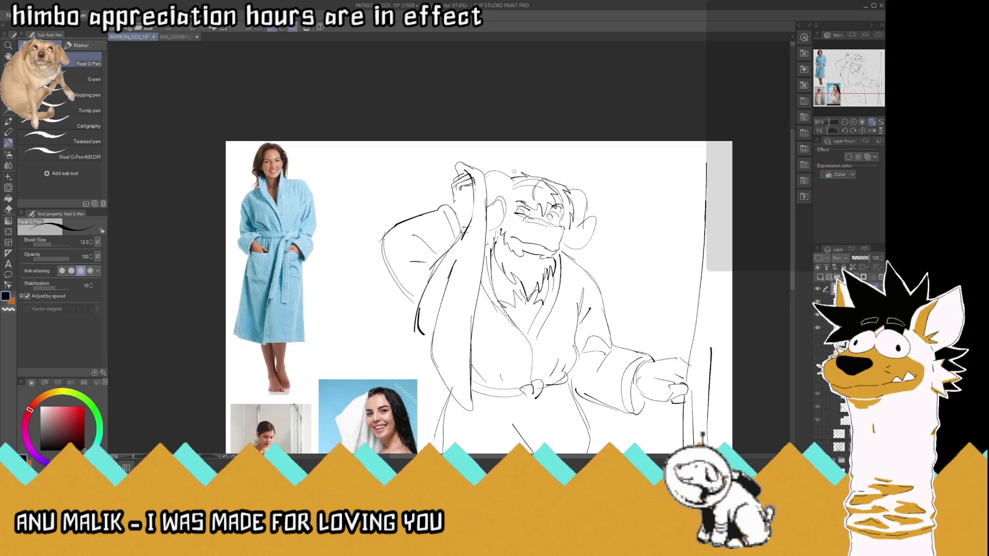
{"action": "scroll", "coordinate": [503, 172], "scroll_direction": "up", "scroll_amount": 2}
{"action": "scroll", "coordinate": [504, 172], "scroll_direction": "down", "scroll_amount": 2}
{"action": "scroll", "coordinate": [574, 194], "scroll_direction": "up", "scroll_amount": 2}
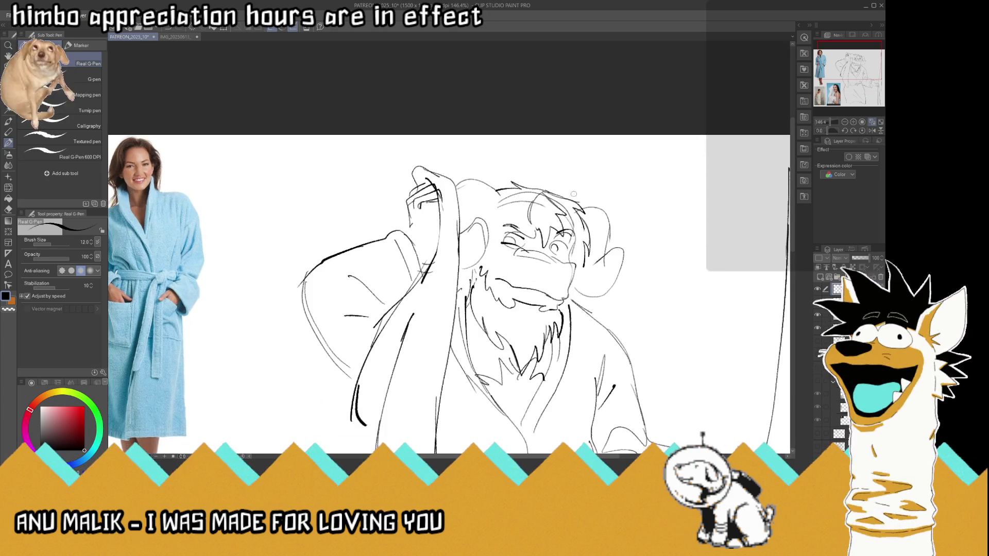
{"action": "scroll", "coordinate": [572, 205], "scroll_direction": "up", "scroll_amount": 2}
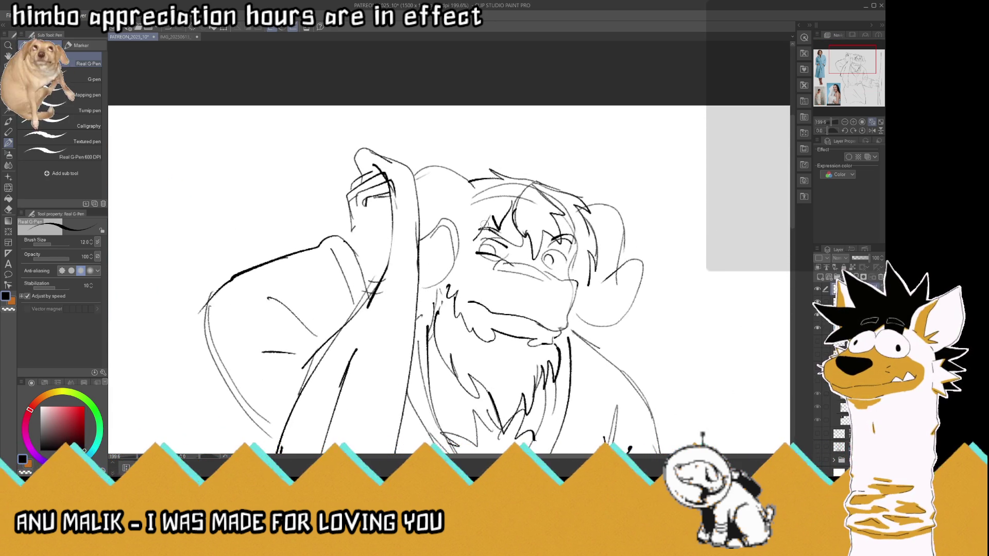
{"action": "mouse_move", "coordinate": [469, 252]}
{"action": "left_mouse_down"}
{"action": "mouse_move", "coordinate": [466, 217]}
{"action": "mouse_move", "coordinate": [491, 190]}
{"action": "left_mouse_up"}
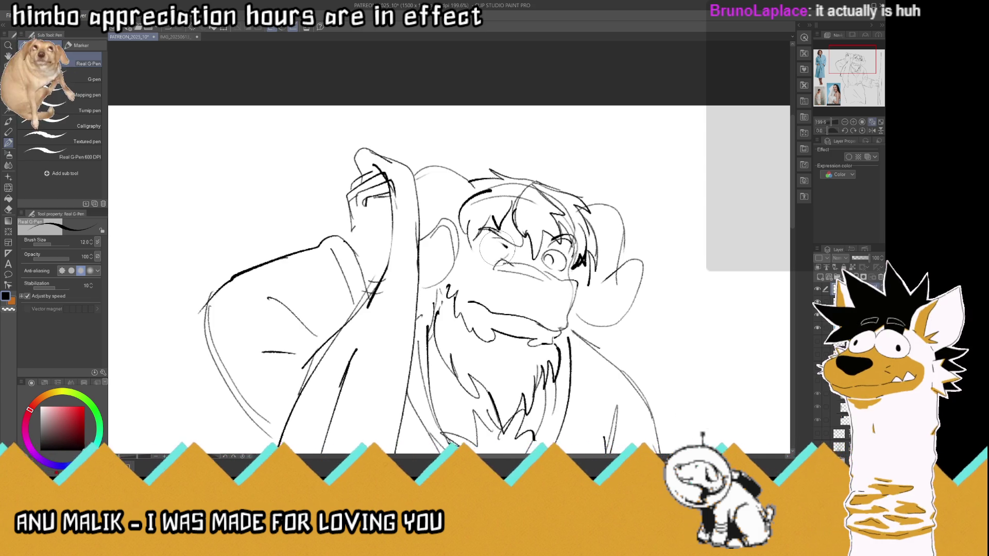
{"action": "mouse_move", "coordinate": [512, 251]}
{"action": "left_mouse_down"}
{"action": "mouse_move", "coordinate": [495, 258]}
{"action": "mouse_move", "coordinate": [512, 254]}
{"action": "mouse_move", "coordinate": [511, 242]}
{"action": "mouse_move", "coordinate": [522, 253]}
{"action": "mouse_move", "coordinate": [512, 240]}
{"action": "mouse_move", "coordinate": [562, 233]}
{"action": "left_mouse_up"}
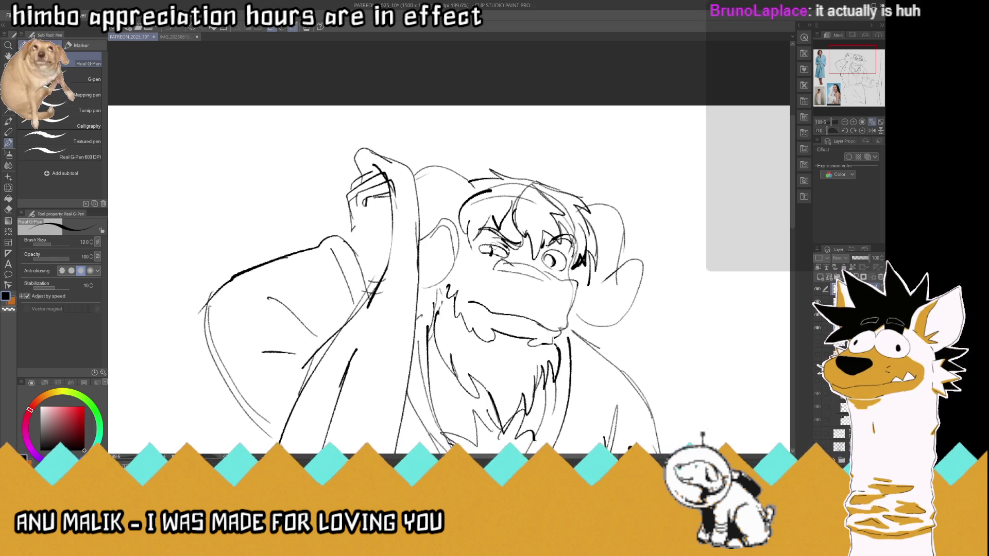
Darken the line across the top of the muzzle
{"action": "scroll", "coordinate": [491, 249], "scroll_direction": "down", "scroll_amount": 4}
{"action": "scroll", "coordinate": [531, 225], "scroll_direction": "up", "scroll_amount": 2}
{"action": "scroll", "coordinate": [531, 226], "scroll_direction": "up", "scroll_amount": 2}
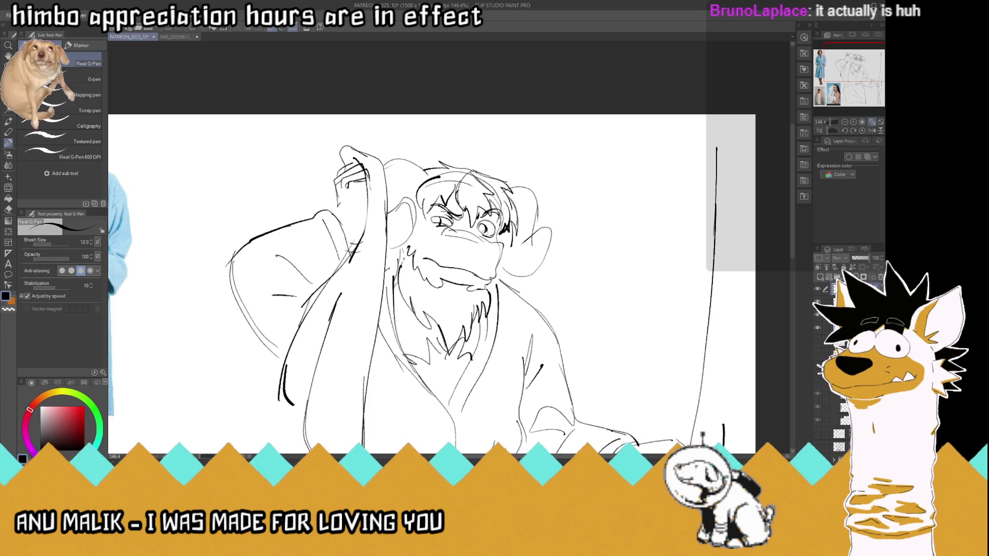
{"action": "left_click_drag", "start_coordinate": [491, 238], "coordinate": [457, 231]}
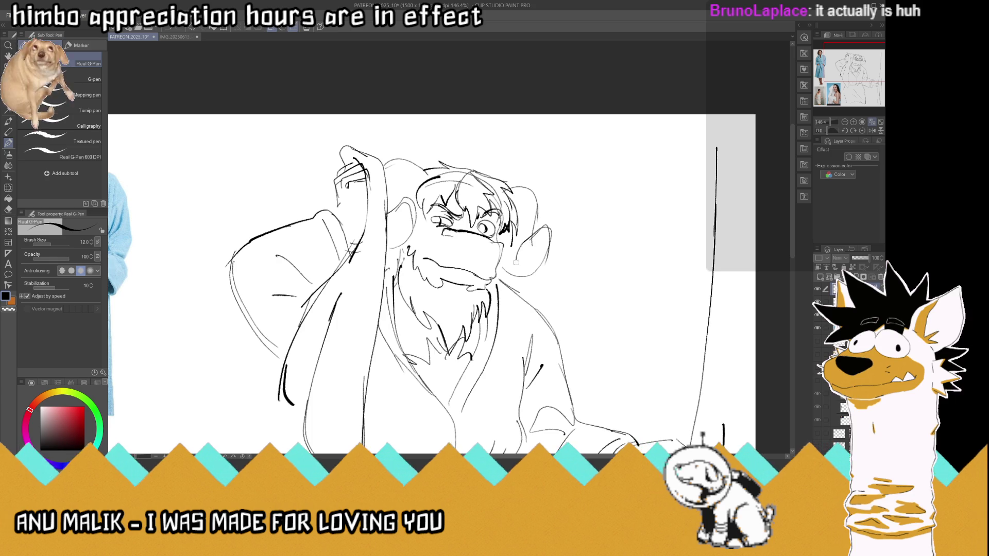
Redraw both ears with firmer curved outlines and touch up the head outline
{"action": "left_click_drag", "start_coordinate": [524, 247], "coordinate": [531, 277]}
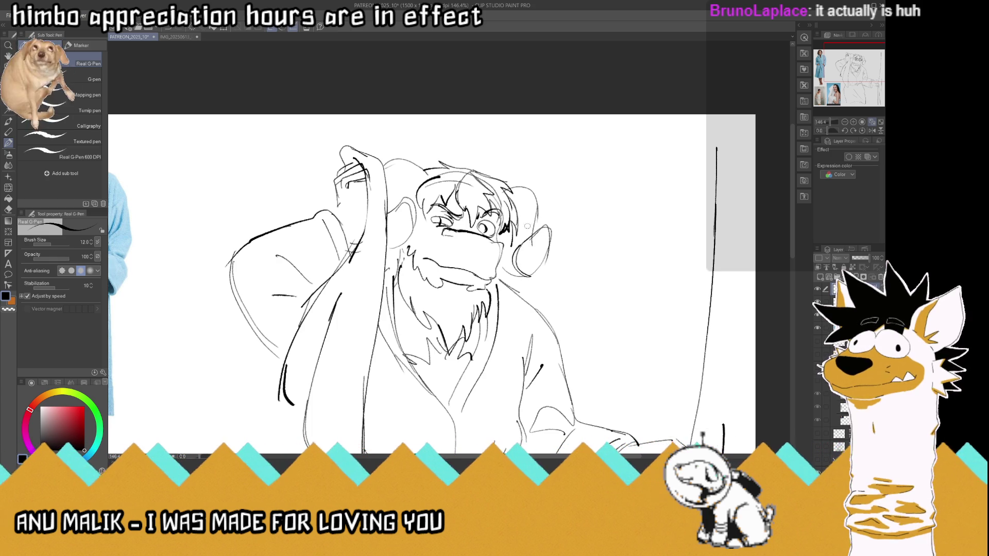
{"action": "left_click_drag", "start_coordinate": [535, 226], "coordinate": [526, 236]}
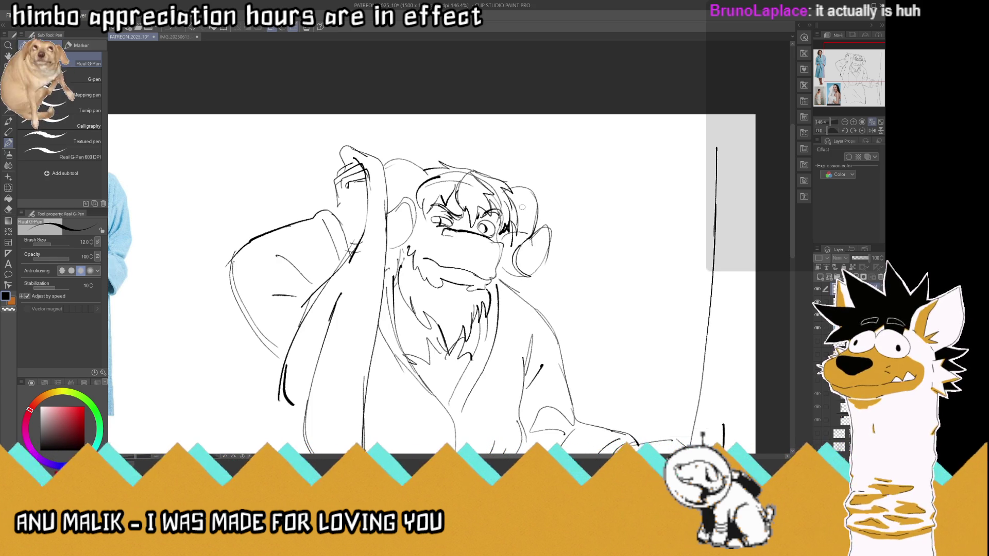
{"action": "mouse_move", "coordinate": [520, 197]}
{"action": "left_mouse_down"}
{"action": "mouse_move", "coordinate": [514, 207]}
{"action": "mouse_move", "coordinate": [537, 236]}
{"action": "mouse_move", "coordinate": [499, 245]}
{"action": "left_mouse_up"}
{"action": "left_click_drag", "start_coordinate": [412, 227], "coordinate": [387, 239]}
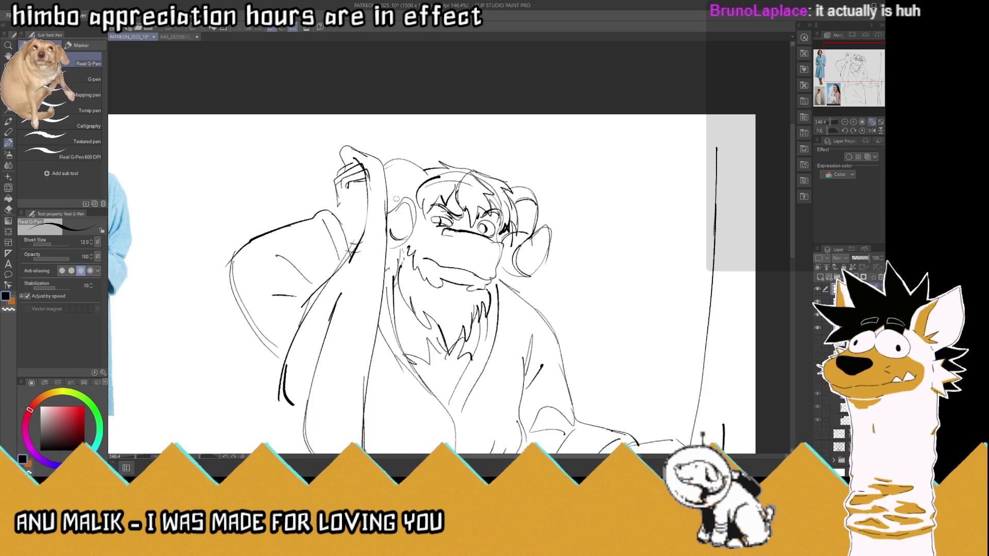
{"action": "mouse_move", "coordinate": [413, 177]}
{"action": "left_mouse_down"}
{"action": "mouse_move", "coordinate": [401, 161]}
{"action": "mouse_move", "coordinate": [426, 164]}
{"action": "left_mouse_up"}
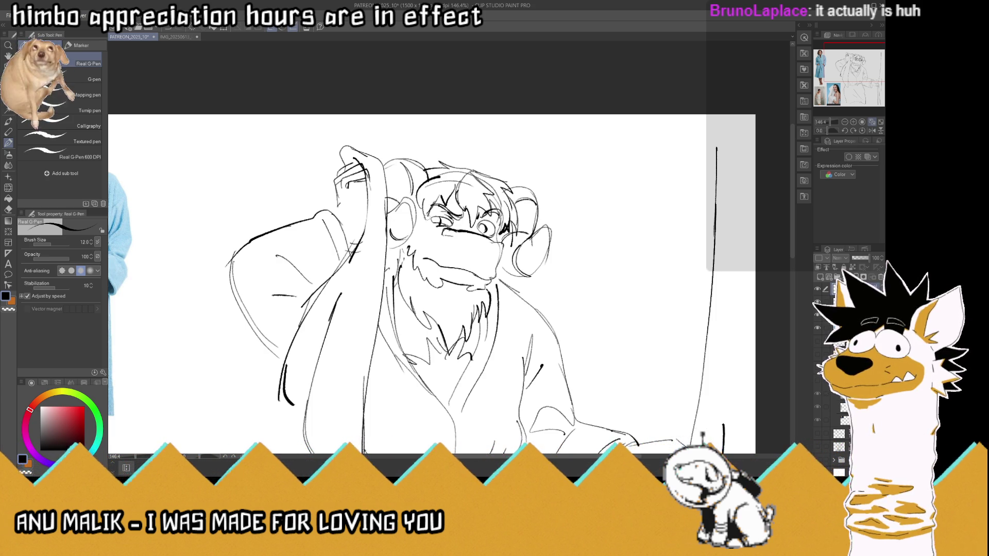
{"action": "scroll", "coordinate": [409, 178], "scroll_direction": "down", "scroll_amount": 2}
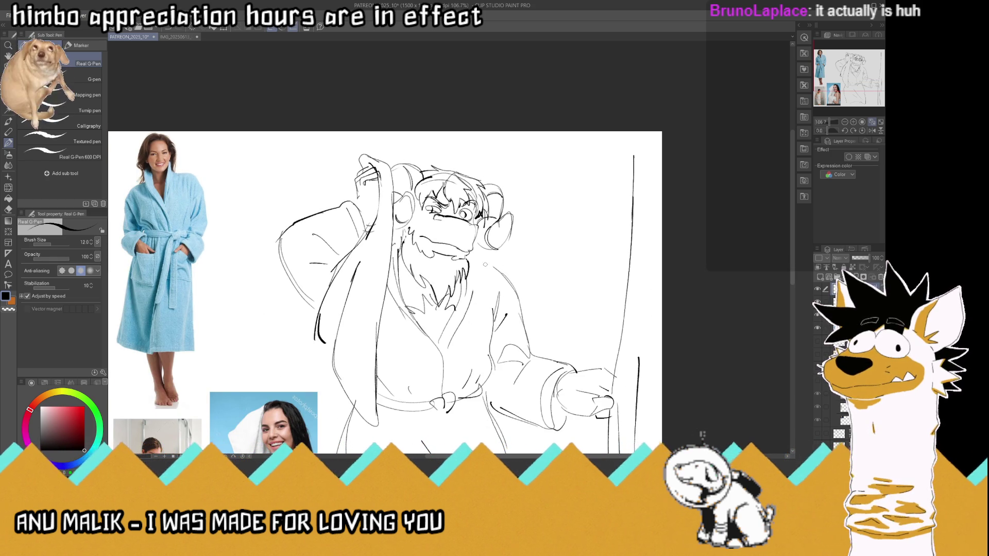
Refine both edges of the beard and draw the robe's lapel lines
{"action": "left_click_drag", "start_coordinate": [499, 261], "coordinate": [478, 306]}
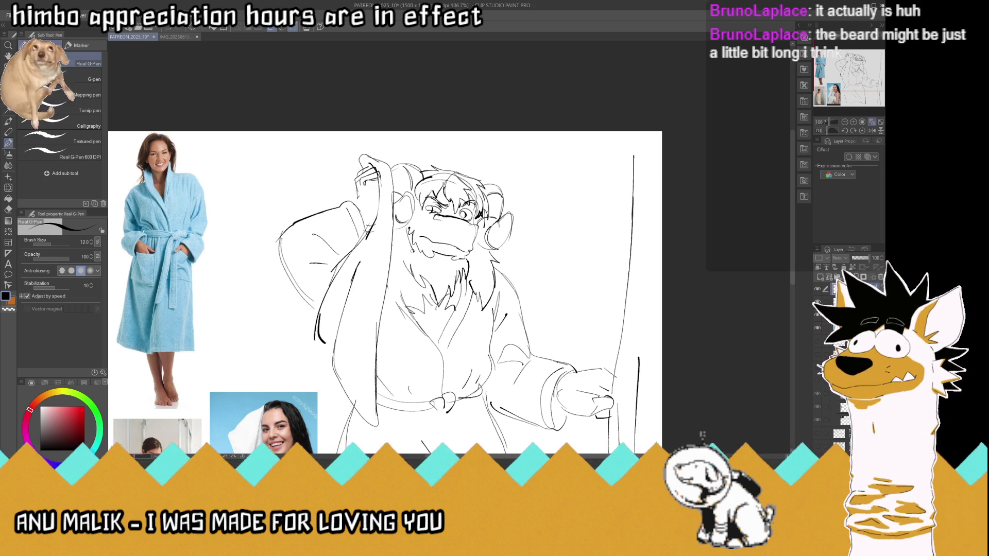
{"action": "mouse_move", "coordinate": [407, 253]}
{"action": "left_mouse_down"}
{"action": "mouse_move", "coordinate": [390, 287]}
{"action": "mouse_move", "coordinate": [446, 358]}
{"action": "left_mouse_up"}
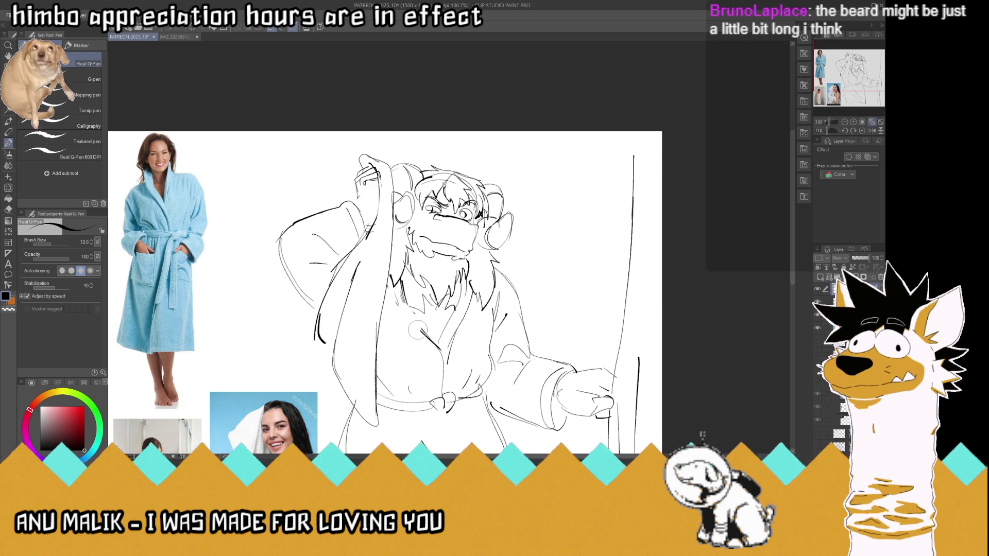
{"action": "mouse_move", "coordinate": [425, 308]}
{"action": "left_mouse_down"}
{"action": "mouse_move", "coordinate": [408, 331]}
{"action": "mouse_move", "coordinate": [437, 364]}
{"action": "mouse_move", "coordinate": [441, 383]}
{"action": "mouse_move", "coordinate": [429, 394]}
{"action": "mouse_move", "coordinate": [437, 381]}
{"action": "left_mouse_up"}
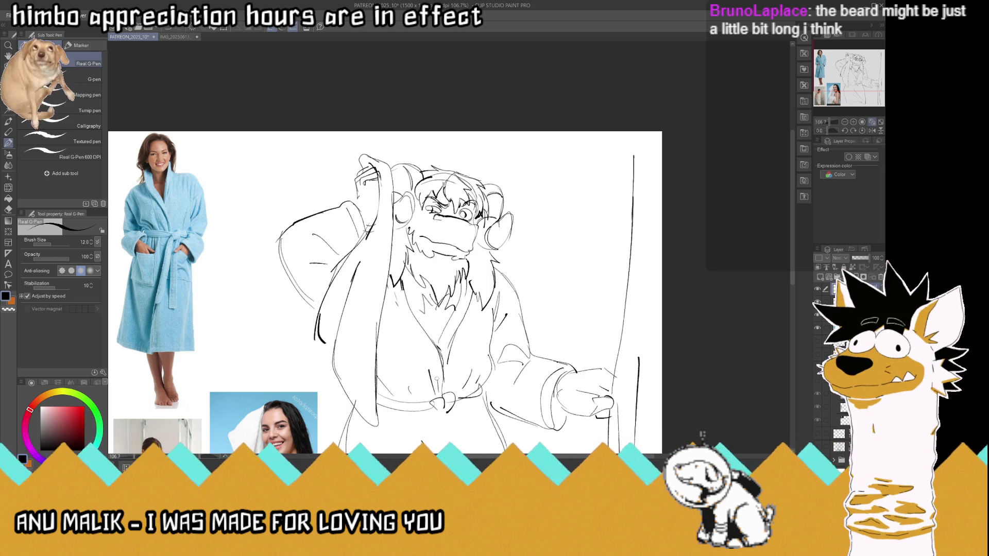
{"action": "left_click_drag", "start_coordinate": [429, 321], "coordinate": [409, 351]}
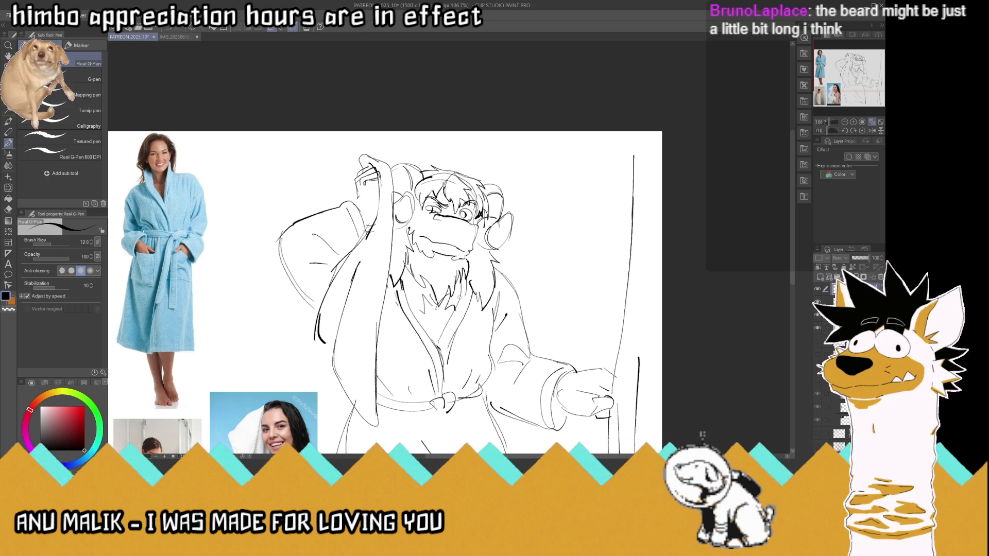
Add fold lines down the robe front and strokes at the belt
{"action": "mouse_move", "coordinate": [462, 281]}
{"action": "left_mouse_down"}
{"action": "mouse_move", "coordinate": [436, 348]}
{"action": "mouse_move", "coordinate": [443, 369]}
{"action": "left_mouse_up"}
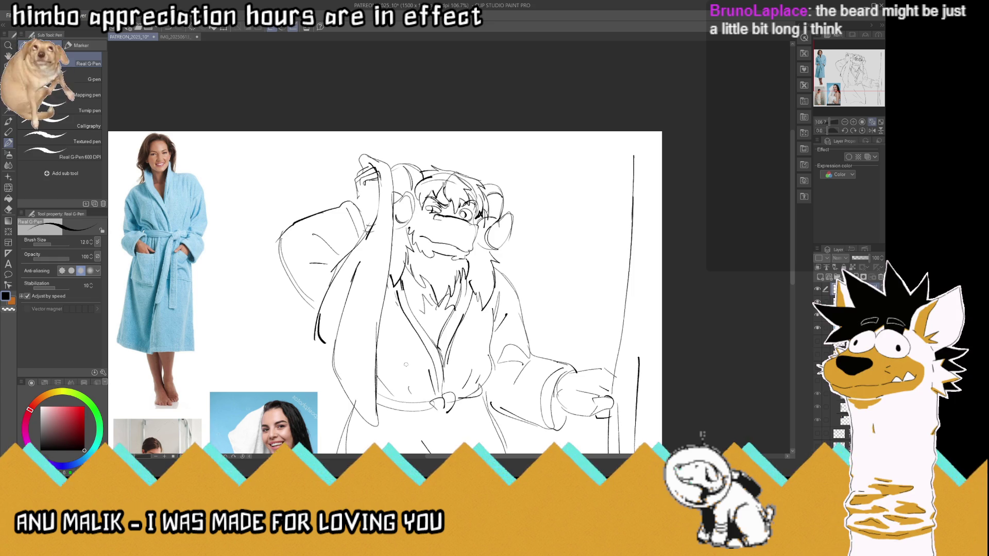
{"action": "left_click_drag", "start_coordinate": [414, 383], "coordinate": [396, 402]}
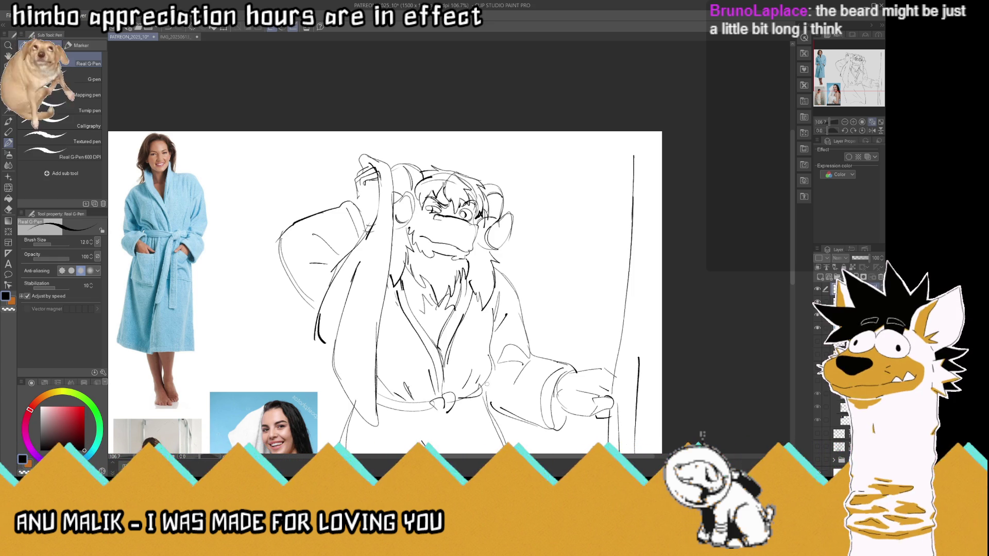
{"action": "key", "text": "ctrl+minus"}
{"action": "key", "text": "ctrl+minus"}
{"action": "key", "text": "ctrl+minus"}
{"action": "scroll", "coordinate": [416, 335], "scroll_direction": "up", "scroll_amount": 1}
{"action": "mouse_move", "coordinate": [432, 313]}
{"action": "left_mouse_down"}
{"action": "mouse_move", "coordinate": [457, 376]}
{"action": "mouse_move", "coordinate": [468, 353]}
{"action": "mouse_move", "coordinate": [469, 363]}
{"action": "left_mouse_up"}
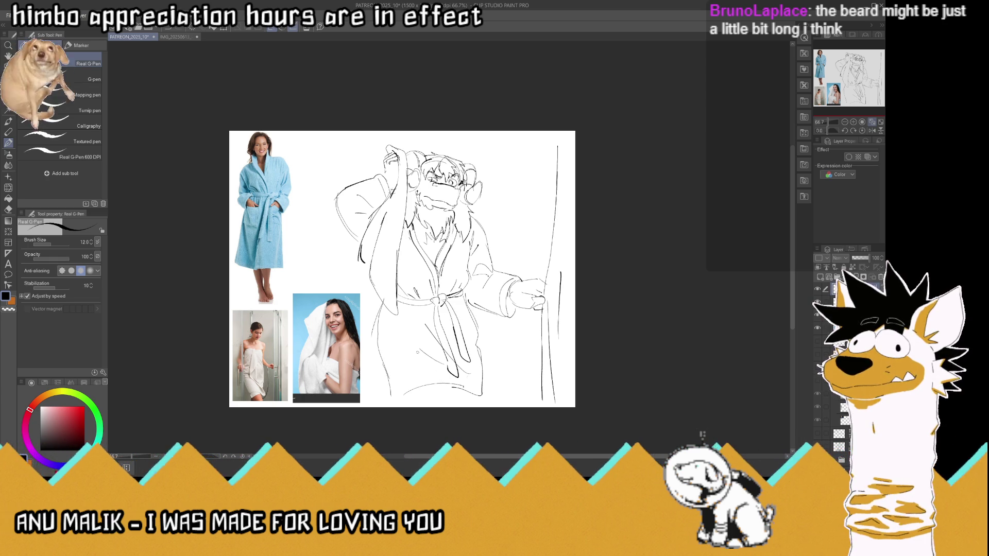
Touch up the robe's bottom hem and left edge, then hide the shower-towel reference photo
{"action": "mouse_move", "coordinate": [406, 391]}
{"action": "left_mouse_down"}
{"action": "mouse_move", "coordinate": [452, 382]}
{"action": "mouse_move", "coordinate": [493, 404]}
{"action": "mouse_move", "coordinate": [464, 382]}
{"action": "mouse_move", "coordinate": [481, 378]}
{"action": "left_mouse_up"}
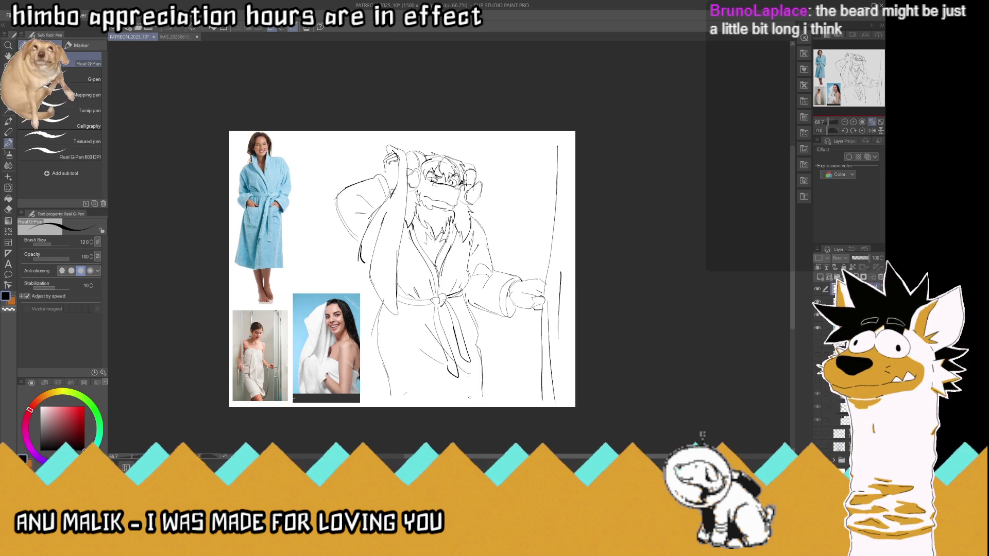
{"action": "mouse_move", "coordinate": [444, 372]}
{"action": "left_mouse_down"}
{"action": "mouse_move", "coordinate": [474, 401]}
{"action": "mouse_move", "coordinate": [427, 390]}
{"action": "mouse_move", "coordinate": [434, 401]}
{"action": "left_mouse_up"}
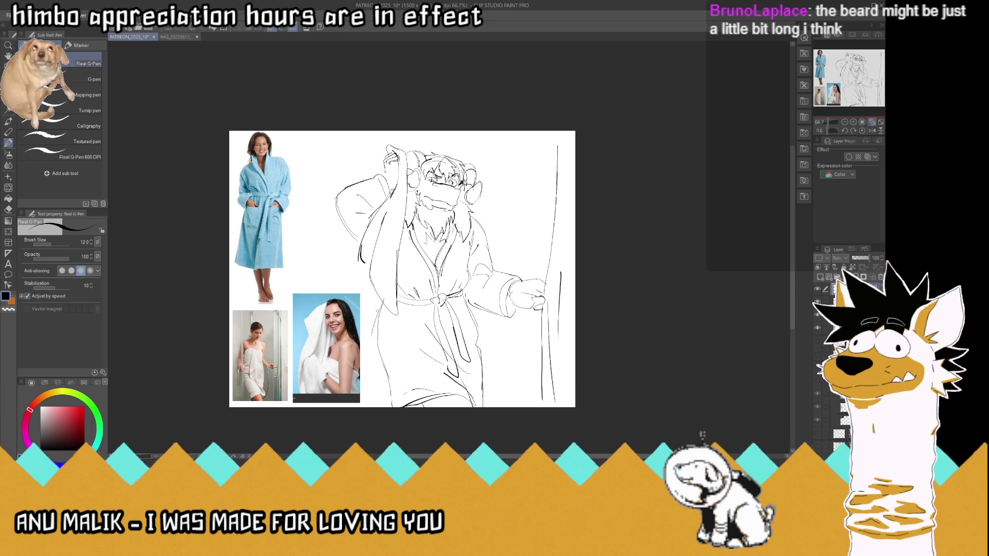
{"action": "left_click_drag", "start_coordinate": [375, 312], "coordinate": [359, 334]}
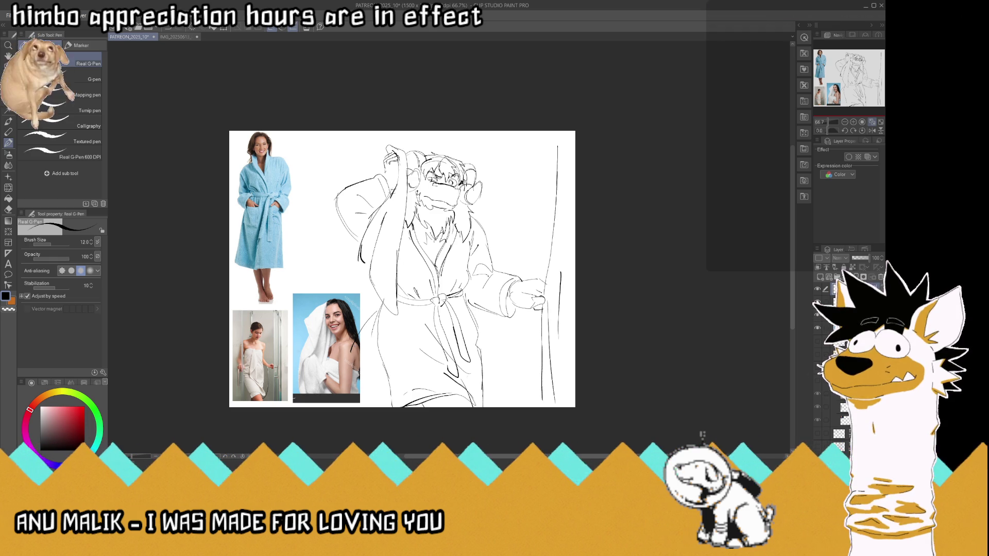
{"action": "left_click", "coordinate": [817, 313]}
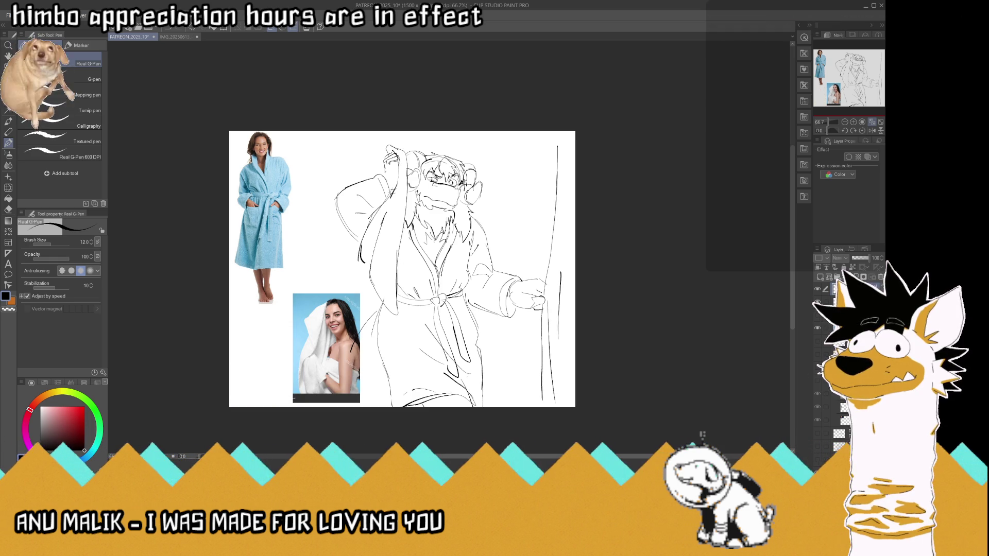
Hide the remaining towel and bathrobe reference photos and shift the sketch slightly left
{"action": "left_click", "coordinate": [817, 302]}
{"action": "left_click", "coordinate": [818, 328]}
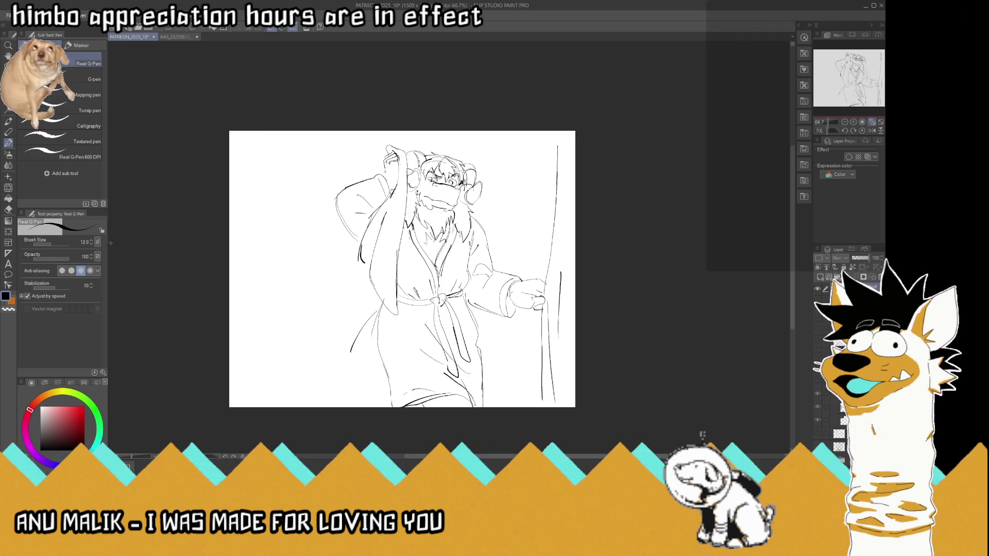
{"action": "key", "text": "k"}
{"action": "left_click_drag", "start_coordinate": [402, 267], "coordinate": [398, 268]}
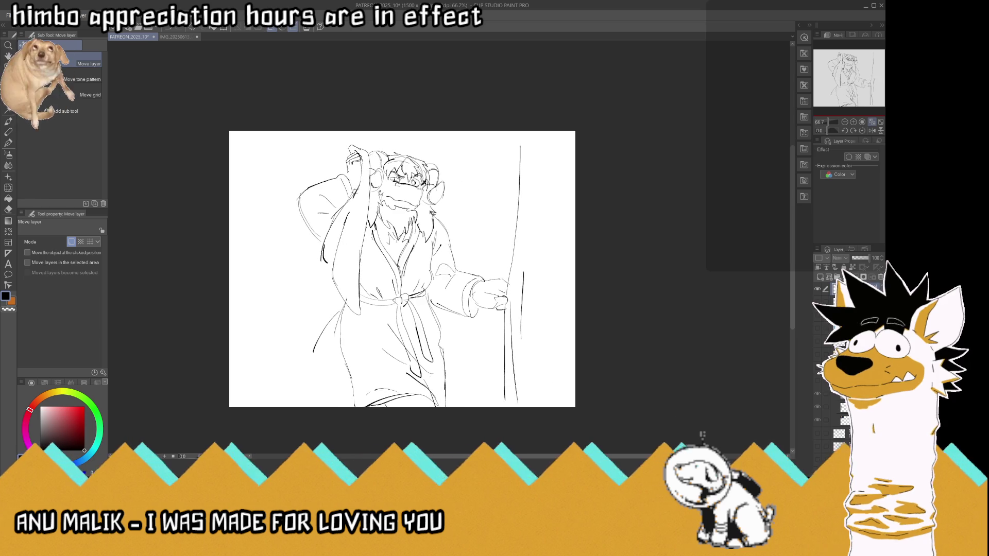
{"action": "key", "text": "p"}
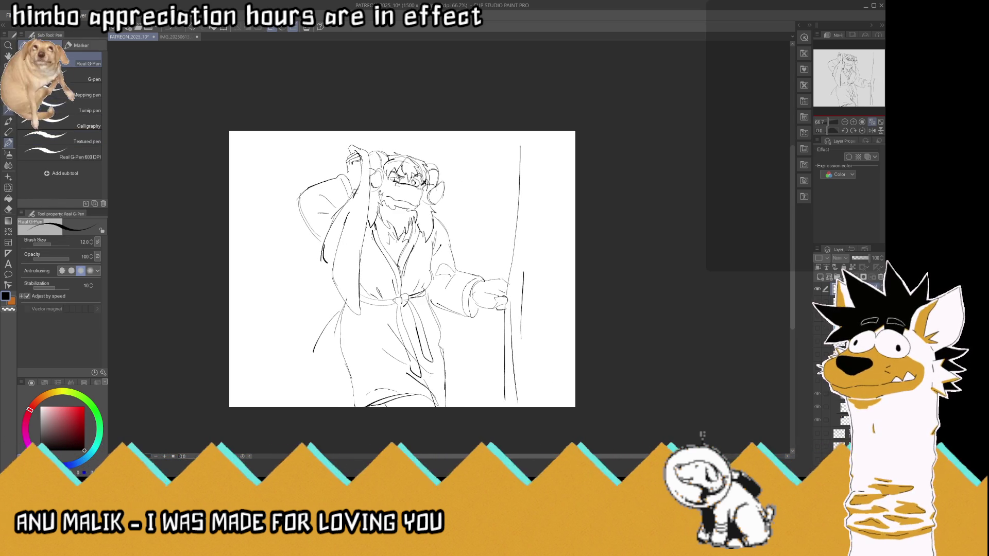
Scale the lassoed hand down to 84% and erase the old vertical staff lines
{"action": "key", "text": "m"}
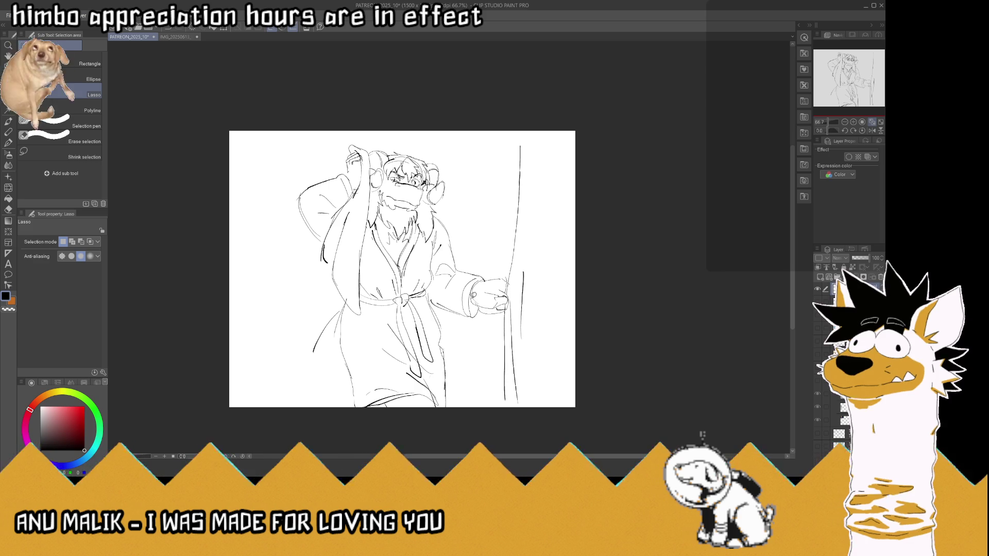
{"action": "mouse_move", "coordinate": [494, 272]}
{"action": "left_mouse_down"}
{"action": "mouse_move", "coordinate": [505, 268]}
{"action": "mouse_move", "coordinate": [502, 290]}
{"action": "left_mouse_up"}
{"action": "key", "text": "ctrl+t"}
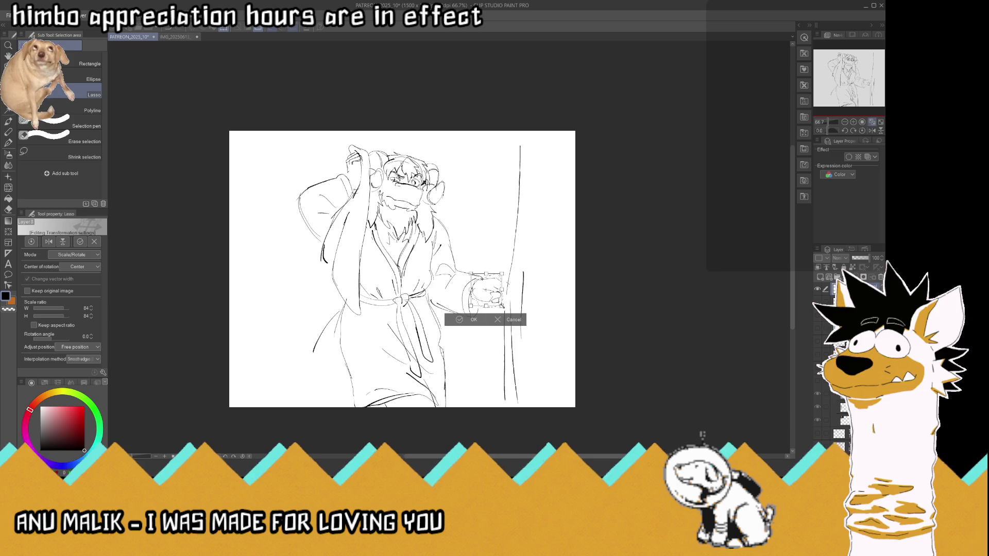
{"action": "left_click", "coordinate": [460, 319]}
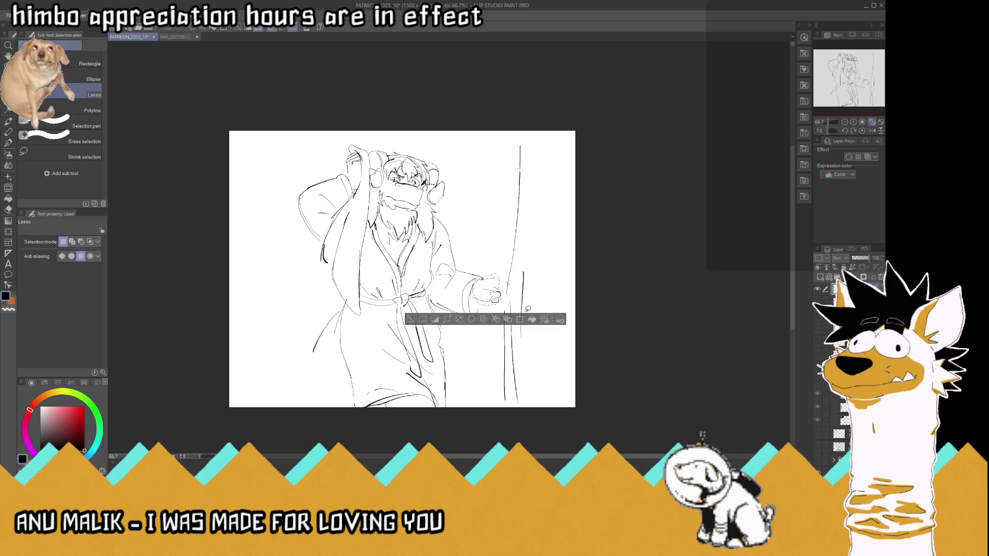
{"action": "left_click_drag", "start_coordinate": [520, 147], "coordinate": [520, 416]}
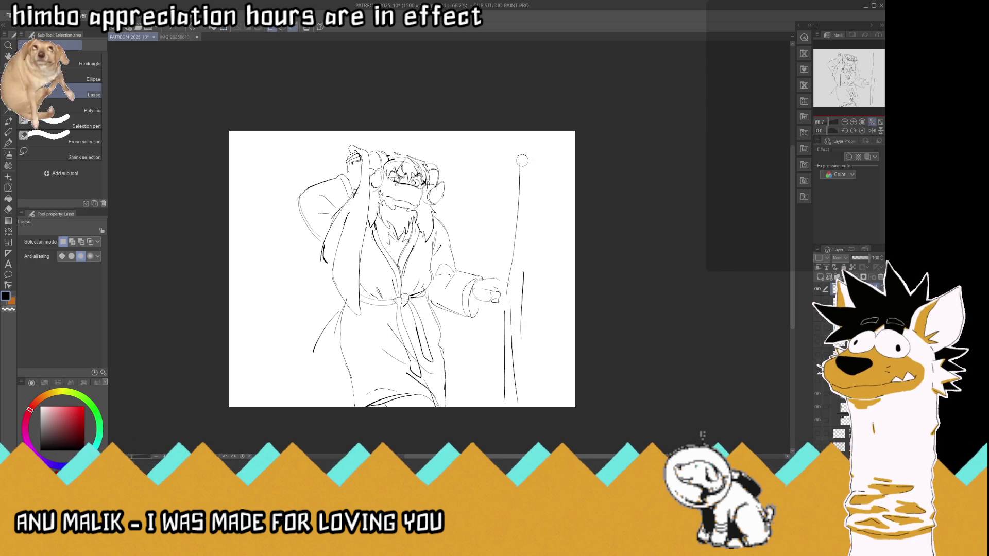
{"action": "left_click_drag", "start_coordinate": [522, 270], "coordinate": [522, 343]}
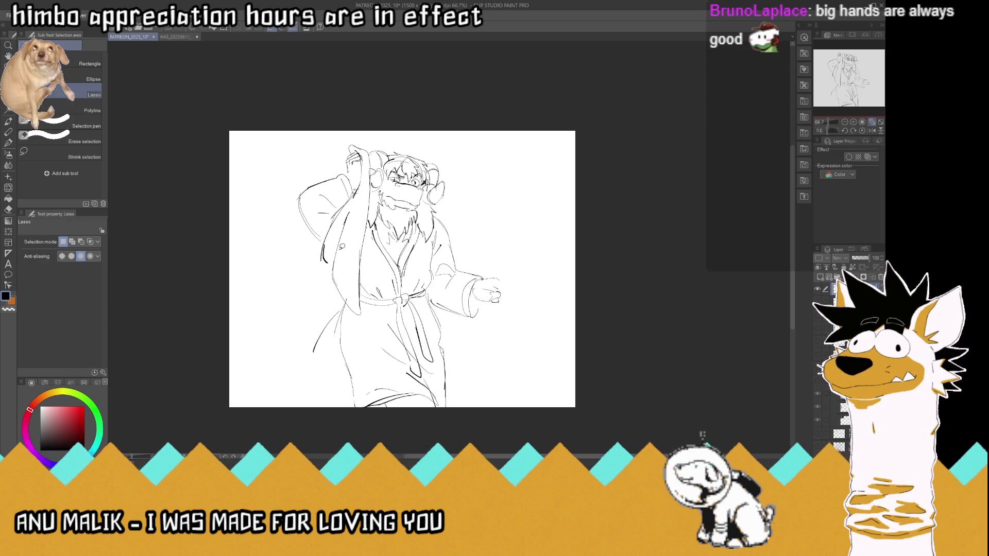
Draw a two-edged staff running through the hand
{"action": "key", "text": "p"}
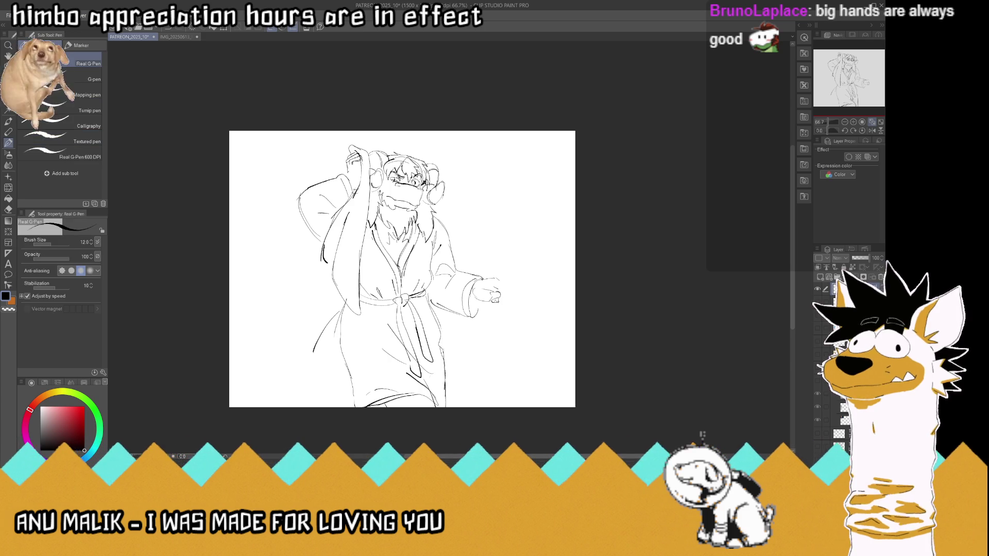
{"action": "left_click_drag", "start_coordinate": [495, 301], "coordinate": [496, 407]}
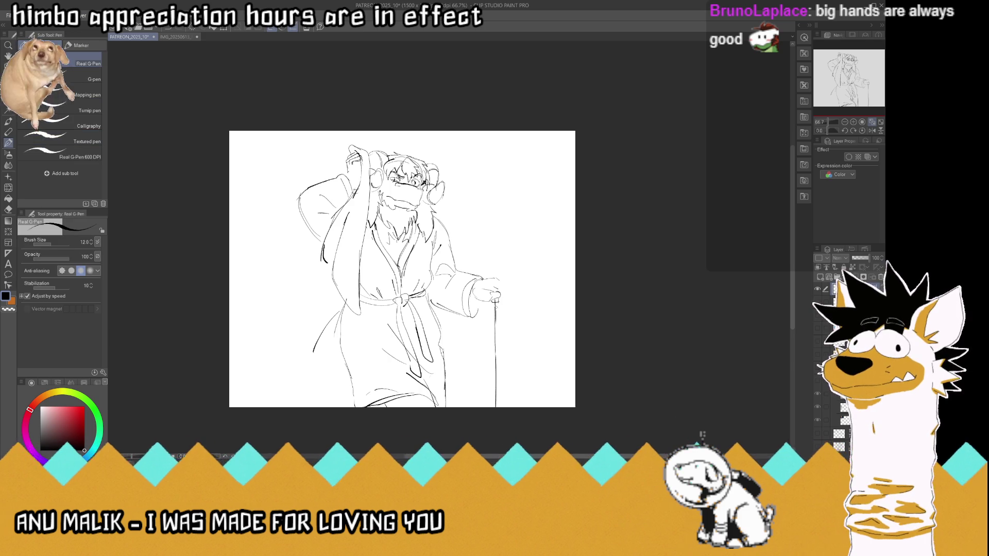
{"action": "mouse_move", "coordinate": [496, 294]}
{"action": "left_mouse_down"}
{"action": "mouse_move", "coordinate": [520, 135]}
{"action": "mouse_move", "coordinate": [504, 290]}
{"action": "mouse_move", "coordinate": [516, 392]}
{"action": "left_mouse_up"}
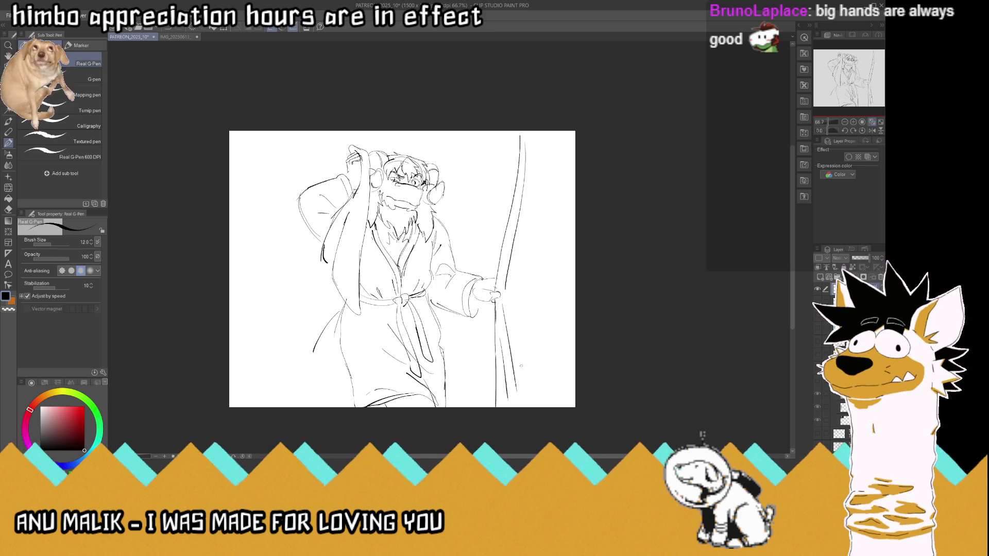
{"action": "left_click_drag", "start_coordinate": [526, 289], "coordinate": [521, 379]}
Add two curtain lines right of the staff and a rod along the top
{"action": "left_click_drag", "start_coordinate": [536, 147], "coordinate": [526, 288]}
{"action": "left_click_drag", "start_coordinate": [553, 201], "coordinate": [544, 314]}
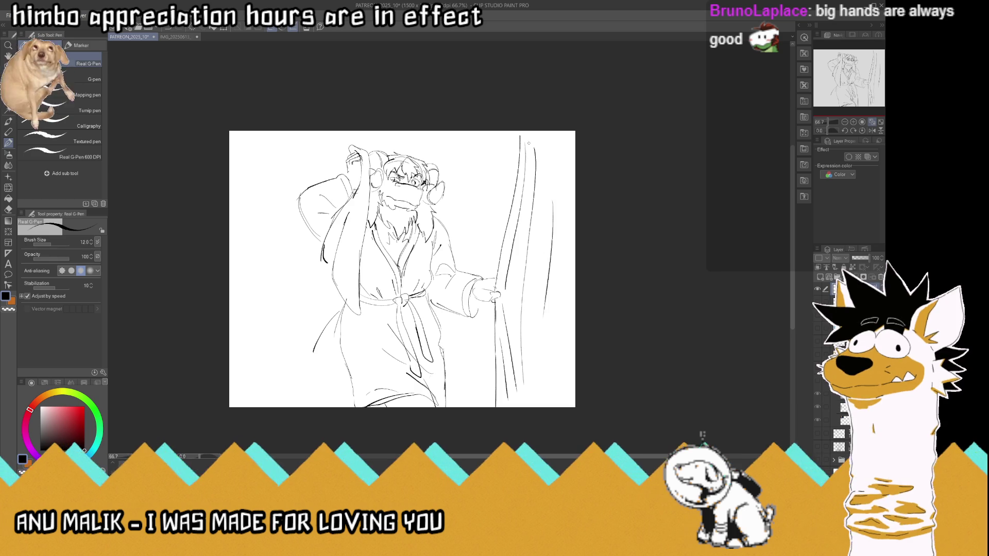
{"action": "left_click_drag", "start_coordinate": [513, 134], "coordinate": [480, 134]}
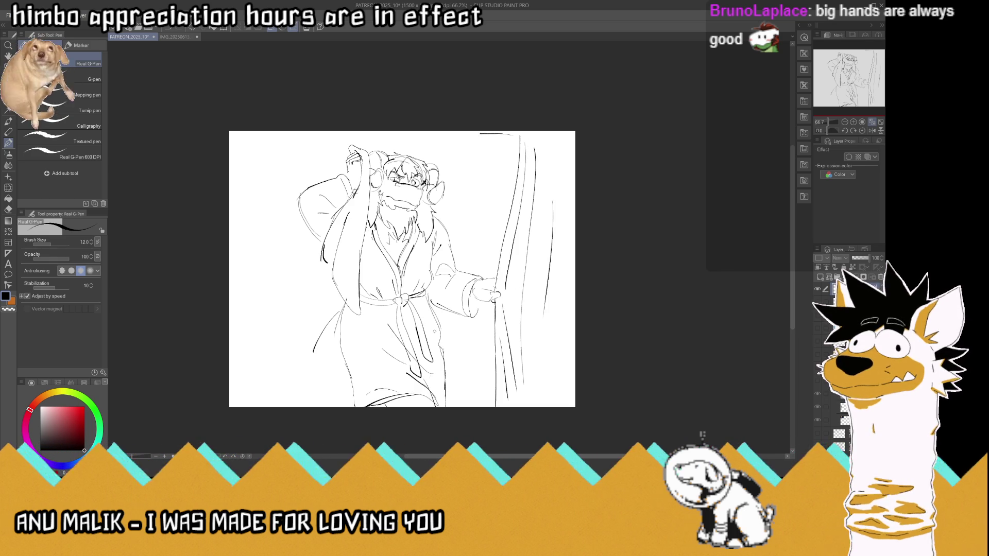
Extend the robe's left edge to the canvas bottom with a flap, then mirror the view
{"action": "left_click_drag", "start_coordinate": [329, 322], "coordinate": [284, 407]}
{"action": "mouse_move", "coordinate": [323, 326]}
{"action": "left_mouse_down"}
{"action": "mouse_move", "coordinate": [304, 331]}
{"action": "mouse_move", "coordinate": [313, 355]}
{"action": "left_mouse_up"}
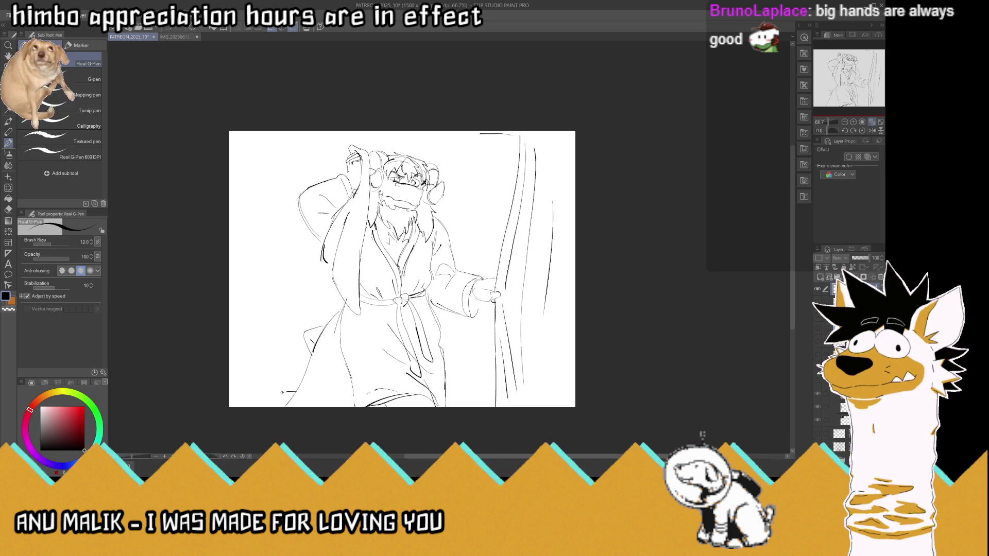
{"action": "left_click_drag", "start_coordinate": [282, 393], "coordinate": [281, 401]}
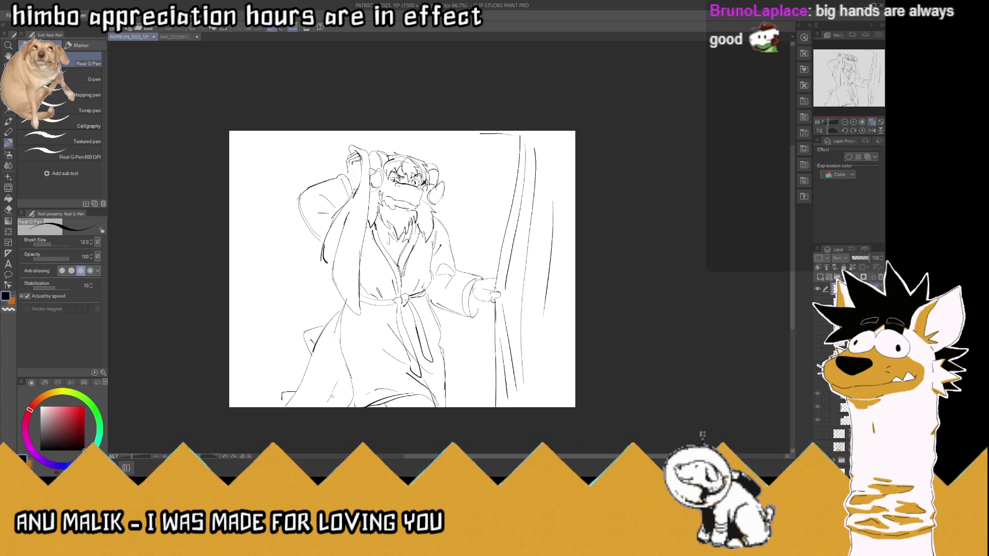
{"action": "left_click", "coordinate": [872, 130]}
Erase and redraw the raised forearm's upper edge, then unflip and fit the view and save
{"action": "key", "text": "ctrl+s"}
{"action": "scroll", "coordinate": [643, 219], "scroll_direction": "up", "scroll_amount": 3}
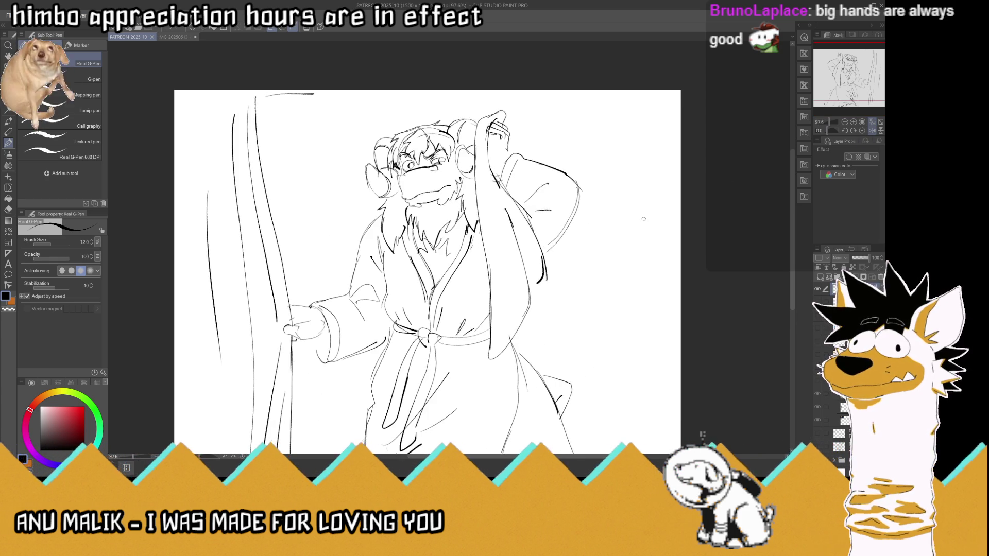
{"action": "mouse_move", "coordinate": [540, 160]}
{"action": "left_mouse_down"}
{"action": "mouse_move", "coordinate": [585, 214]}
{"action": "mouse_move", "coordinate": [566, 235]}
{"action": "left_mouse_up"}
{"action": "mouse_move", "coordinate": [561, 169]}
{"action": "left_mouse_down"}
{"action": "mouse_move", "coordinate": [584, 212]}
{"action": "mouse_move", "coordinate": [547, 249]}
{"action": "left_mouse_up"}
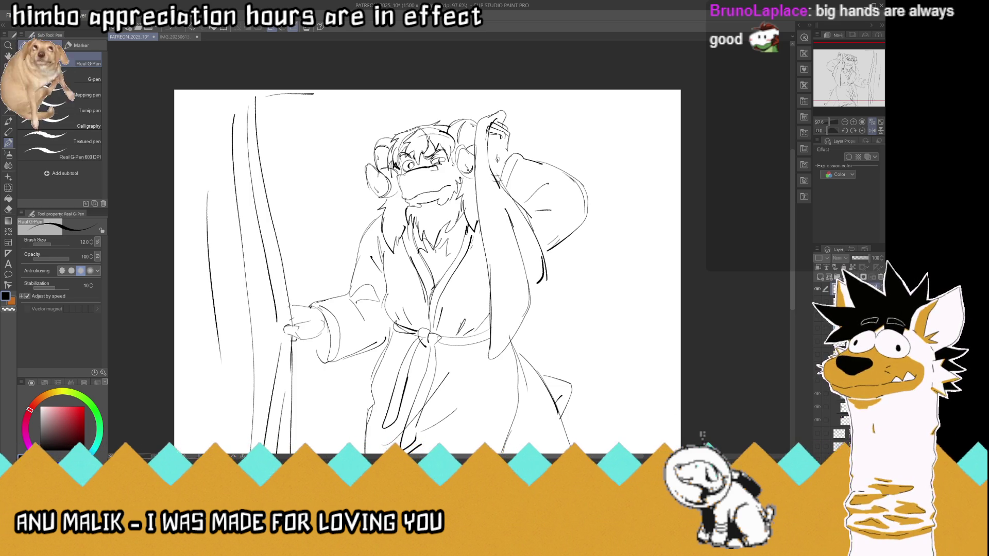
{"action": "key", "text": "ctrl+minus"}
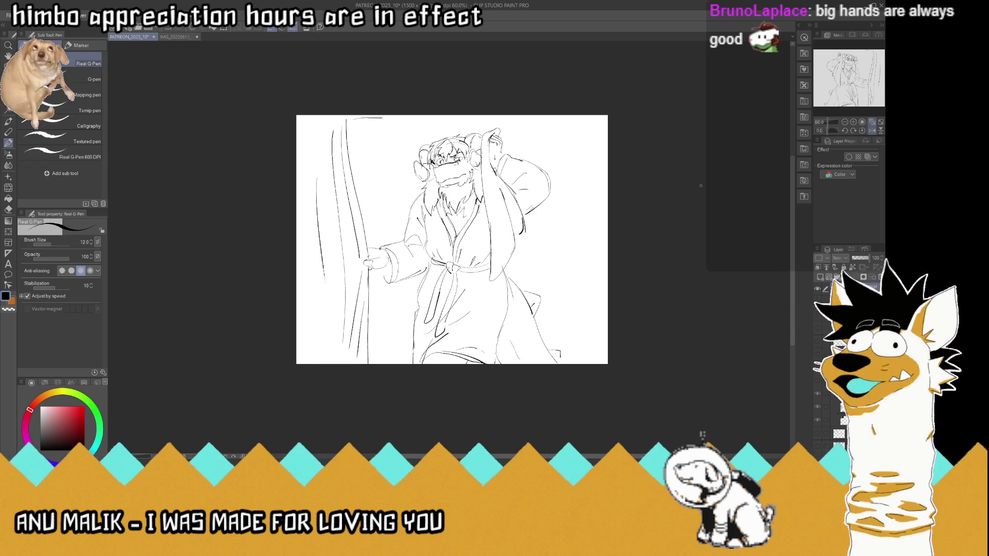
{"action": "left_click", "coordinate": [871, 130]}
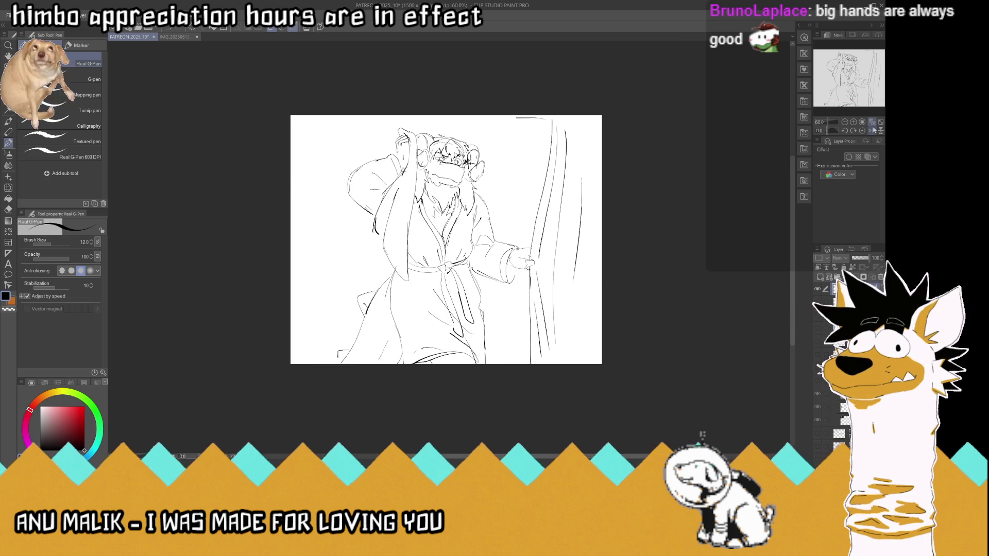
{"action": "left_click", "coordinate": [872, 124]}
{"action": "key", "text": "ctrl+s"}
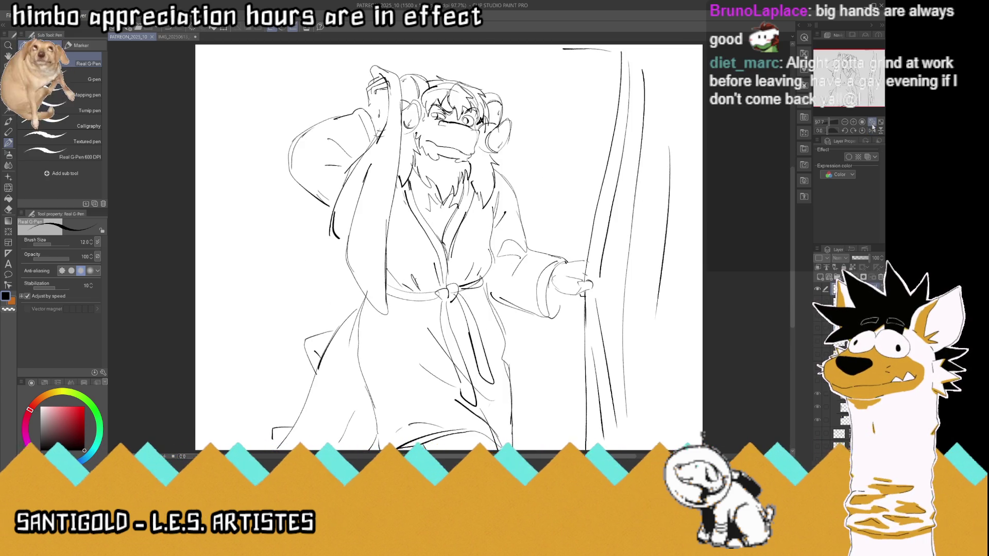
Draw zigzag chest fur in the robe opening and add short strokes along the beard's edge
{"action": "left_click_drag", "start_coordinate": [428, 178], "coordinate": [460, 165]}
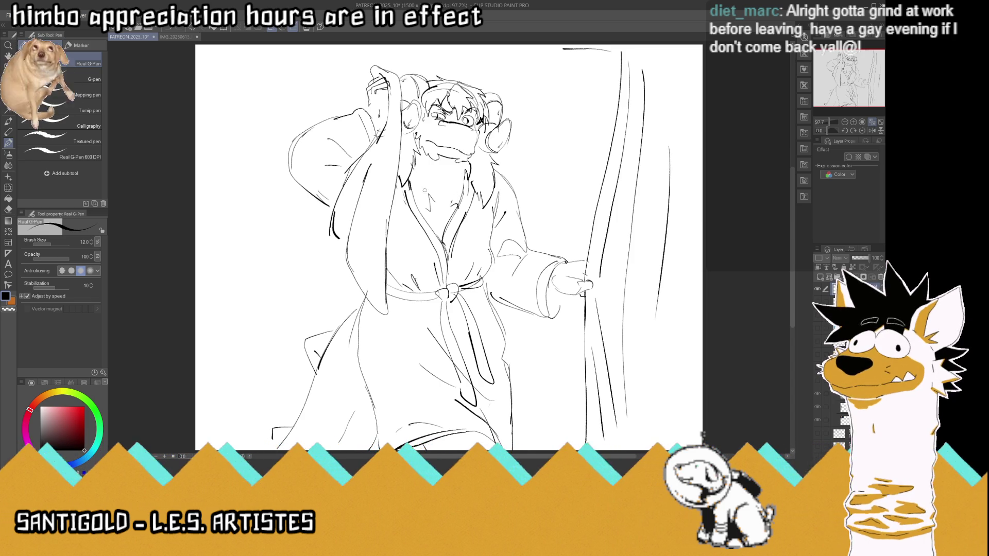
{"action": "mouse_move", "coordinate": [427, 206]}
{"action": "left_mouse_down"}
{"action": "mouse_move", "coordinate": [456, 192]}
{"action": "mouse_move", "coordinate": [432, 211]}
{"action": "left_mouse_up"}
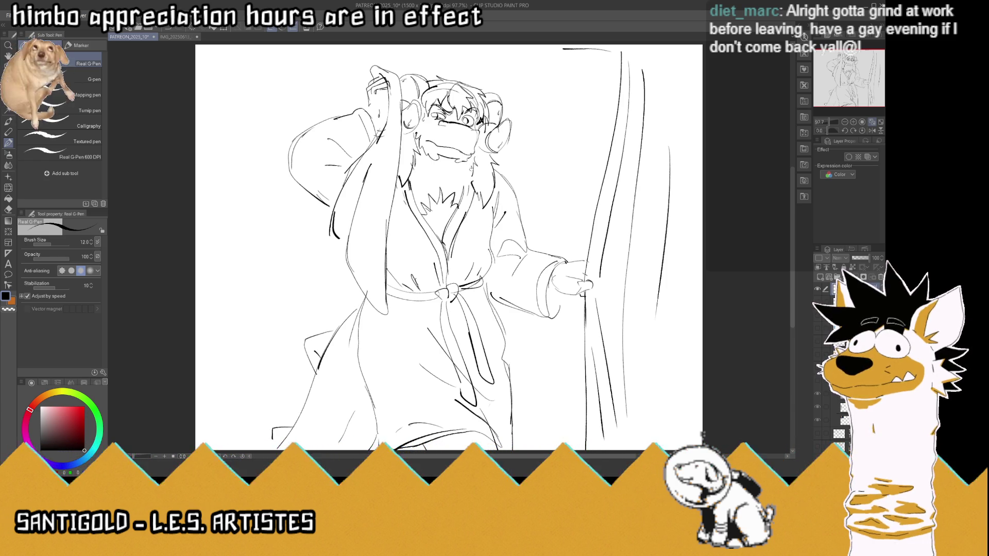
{"action": "mouse_move", "coordinate": [456, 179]}
{"action": "left_mouse_down"}
{"action": "mouse_move", "coordinate": [425, 183]}
{"action": "mouse_move", "coordinate": [409, 165]}
{"action": "left_mouse_up"}
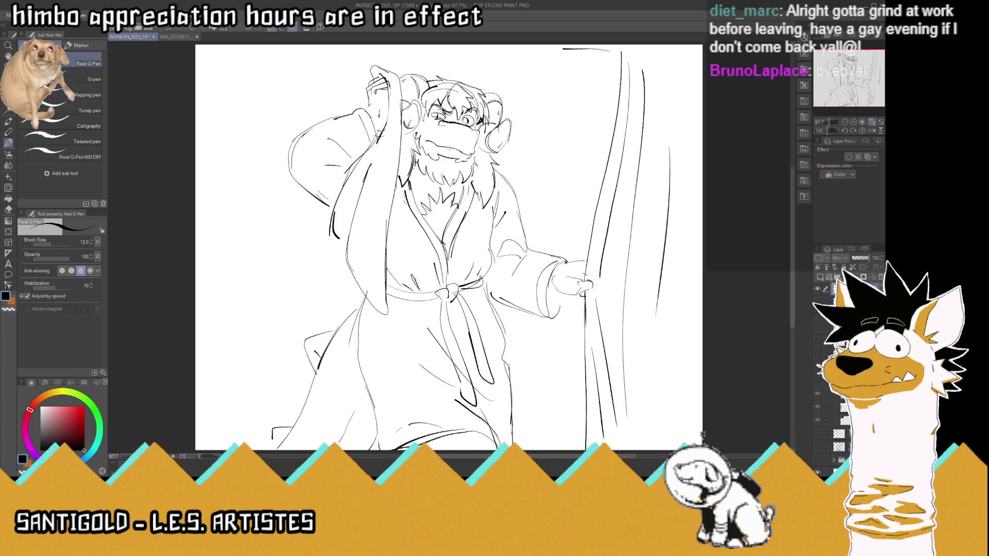
{"action": "mouse_move", "coordinate": [493, 172]}
{"action": "left_mouse_down"}
{"action": "mouse_move", "coordinate": [488, 196]}
{"action": "mouse_move", "coordinate": [493, 170]}
{"action": "left_mouse_up"}
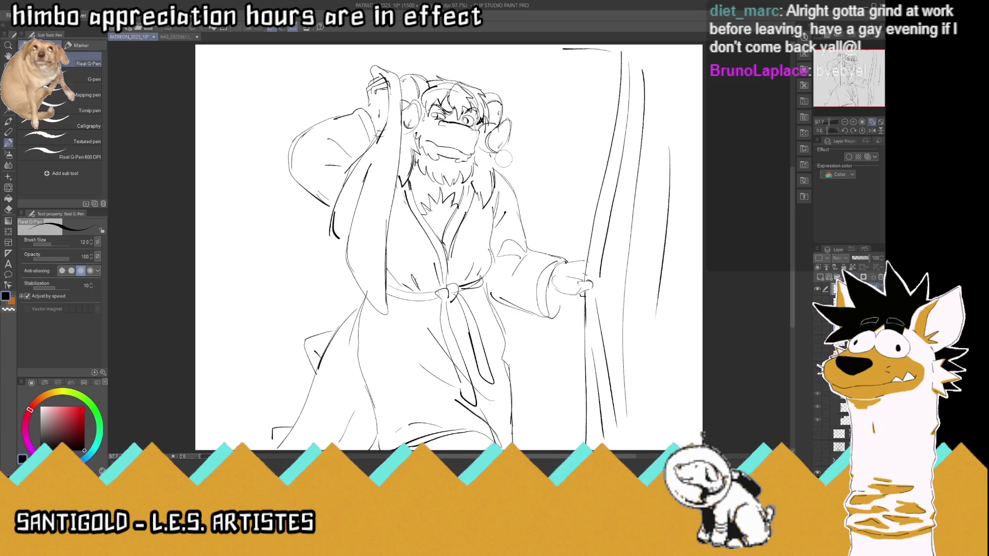
{"action": "left_click_drag", "start_coordinate": [497, 161], "coordinate": [492, 177]}
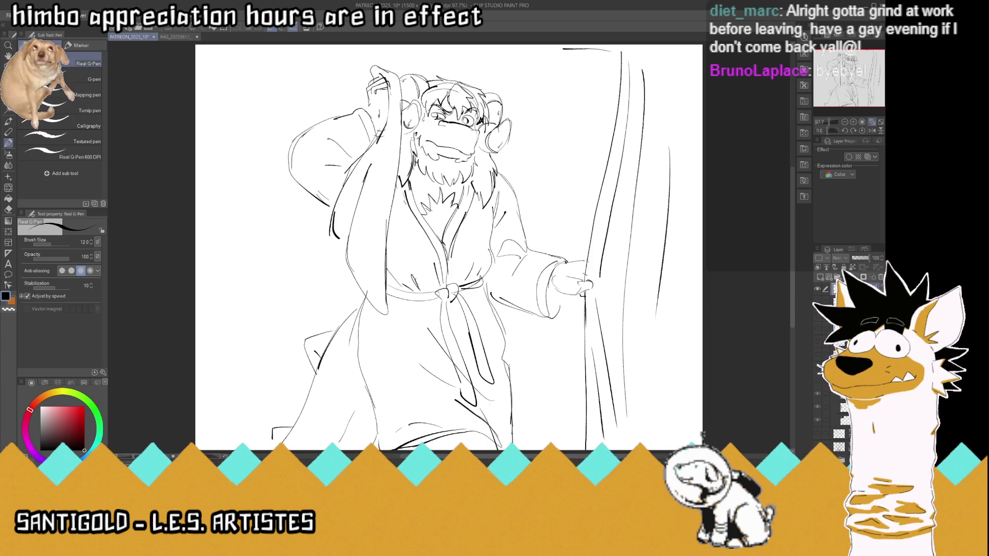
{"action": "scroll", "coordinate": [442, 166], "scroll_direction": "down", "scroll_amount": 3}
{"action": "scroll", "coordinate": [453, 147], "scroll_direction": "up", "scroll_amount": 2}
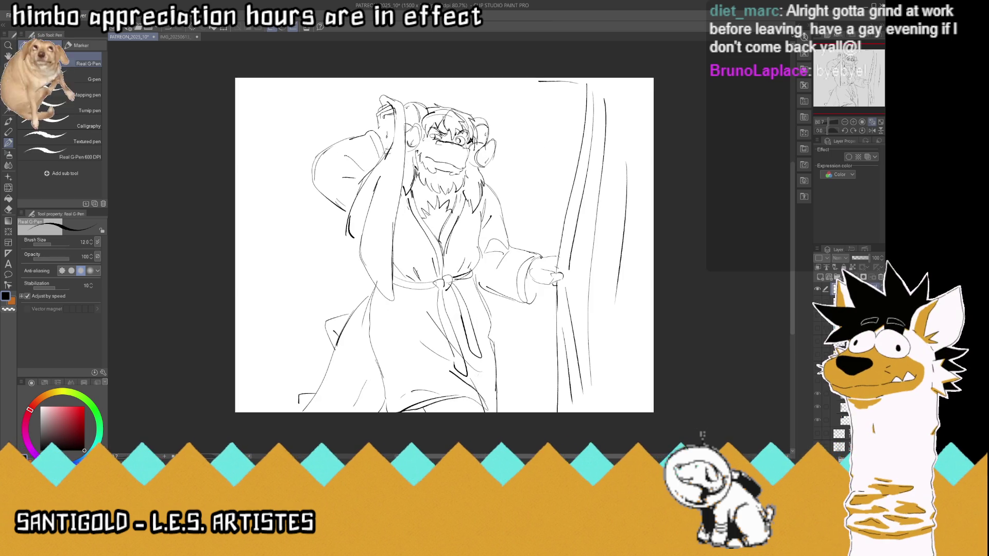
Erase the stray stroke at the canvas top and nudge the whole sketch slightly down
{"action": "key", "text": "ctrl+s"}
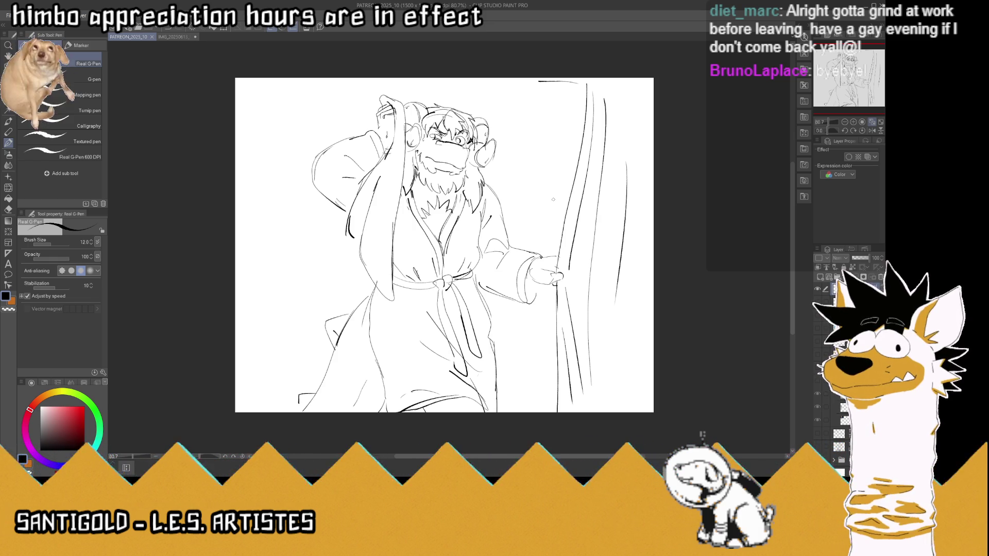
{"action": "mouse_move", "coordinate": [548, 81]}
{"action": "left_mouse_down"}
{"action": "mouse_move", "coordinate": [566, 81]}
{"action": "mouse_move", "coordinate": [525, 81]}
{"action": "left_mouse_up"}
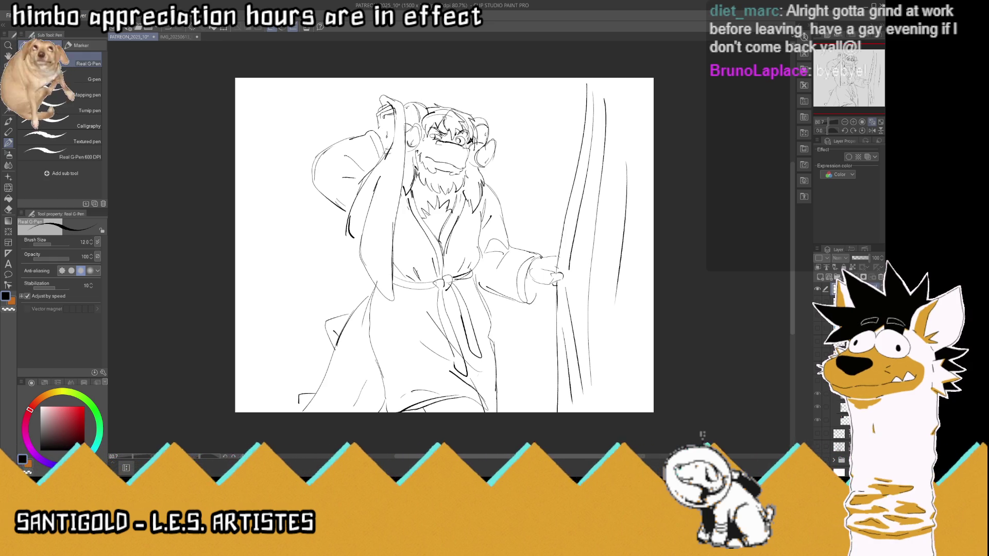
{"action": "key", "text": "k"}
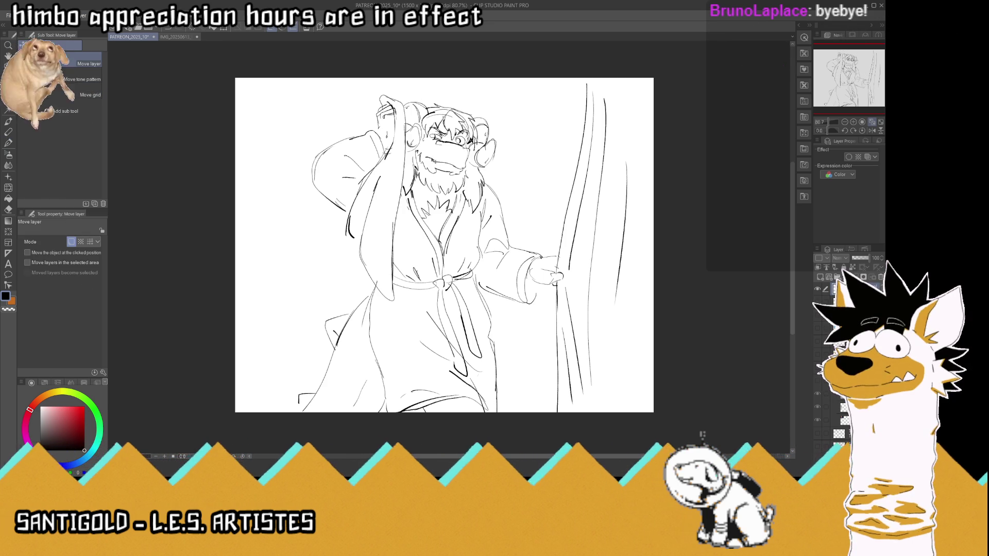
{"action": "left_click_drag", "start_coordinate": [434, 161], "coordinate": [434, 168]}
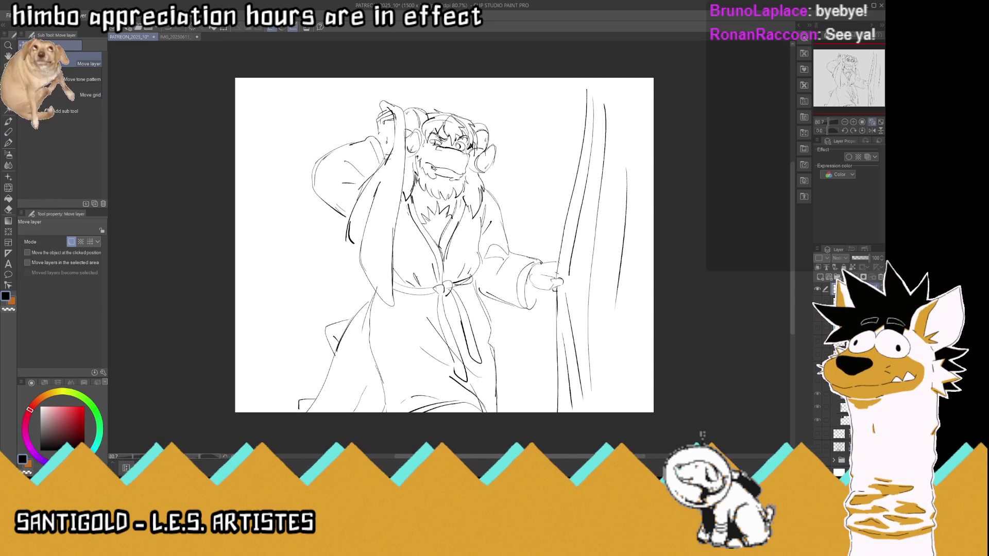
Draw the long curtain rod line across the top, with a second line just above it
{"action": "key", "text": "p"}
{"action": "mouse_move", "coordinate": [352, 81]}
{"action": "left_mouse_down"}
{"action": "mouse_move", "coordinate": [585, 97]}
{"action": "mouse_move", "coordinate": [586, 112]}
{"action": "mouse_move", "coordinate": [600, 107]}
{"action": "left_mouse_up"}
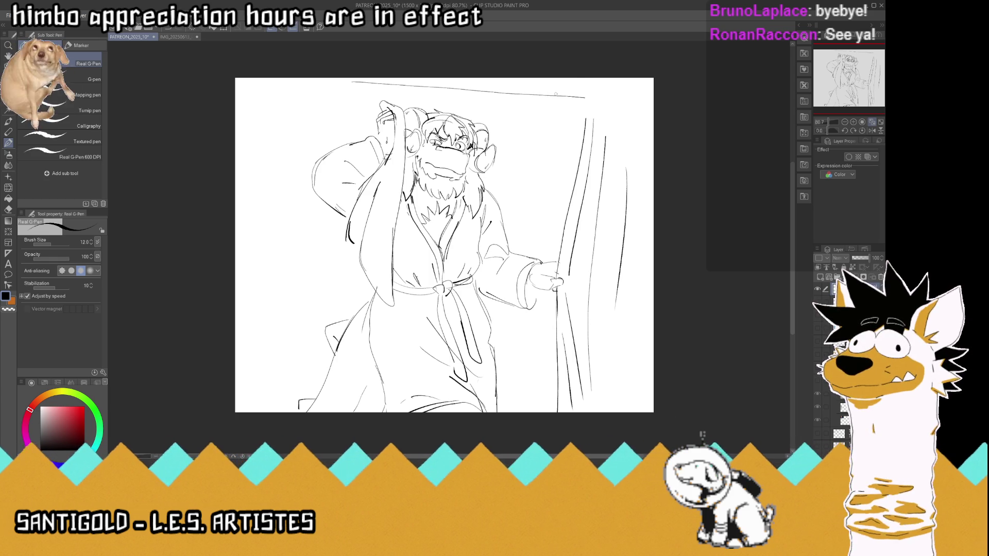
{"action": "left_click_drag", "start_coordinate": [560, 95], "coordinate": [639, 101]}
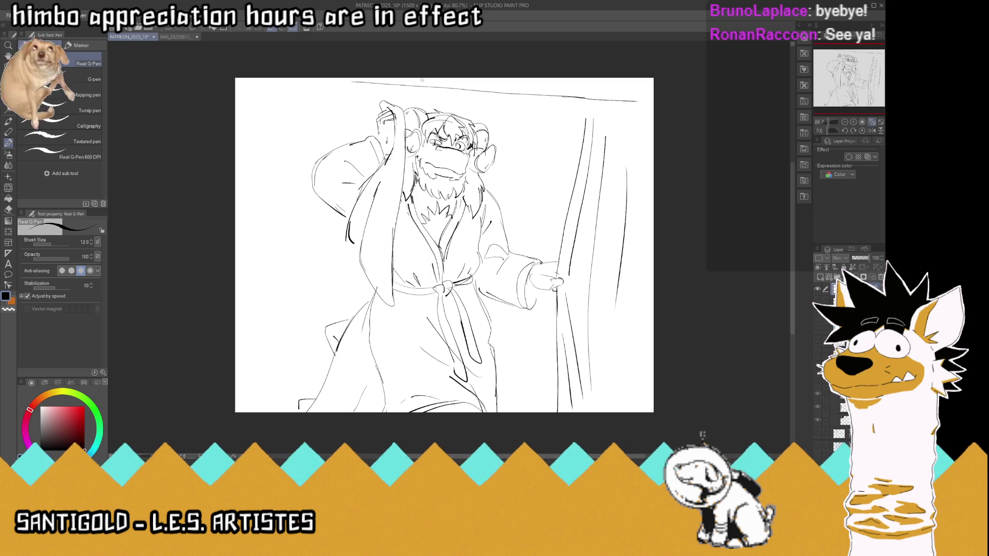
{"action": "left_click_drag", "start_coordinate": [424, 79], "coordinate": [612, 93]}
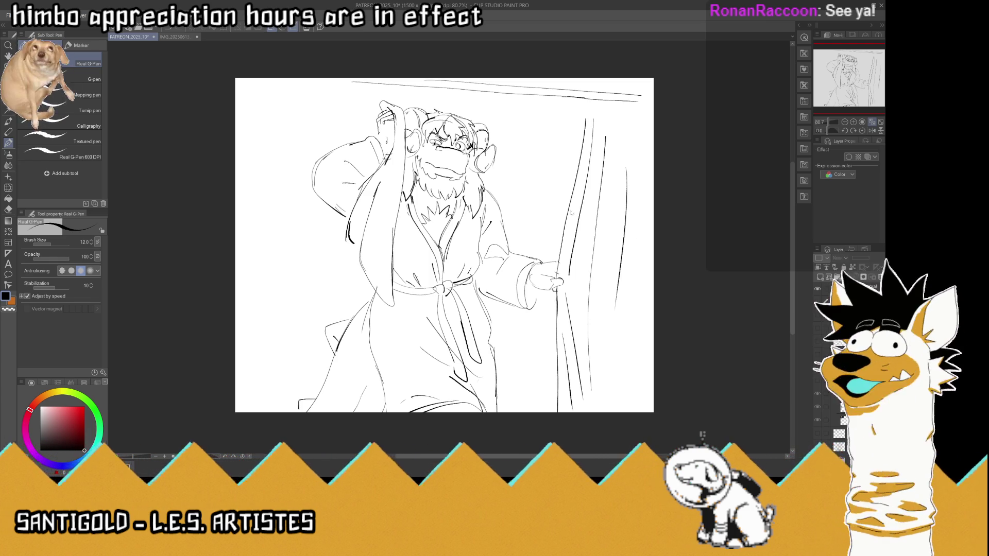
Paste the shower-curtain reference photo, then shrink it and place it below the figure
{"action": "key", "text": "ctrl+v"}
{"action": "key", "text": "ctrl+t"}
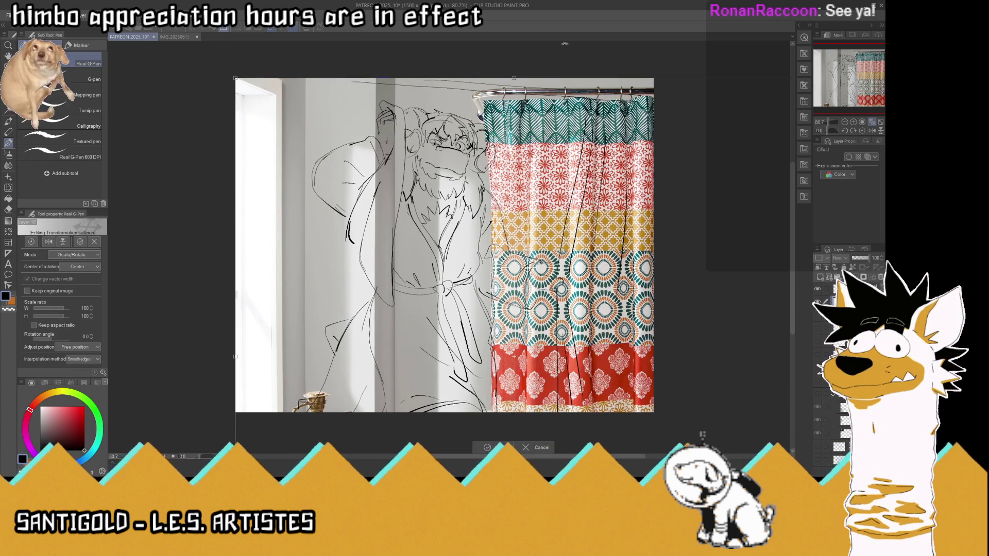
{"action": "left_click_drag", "start_coordinate": [693, 68], "coordinate": [514, 200]}
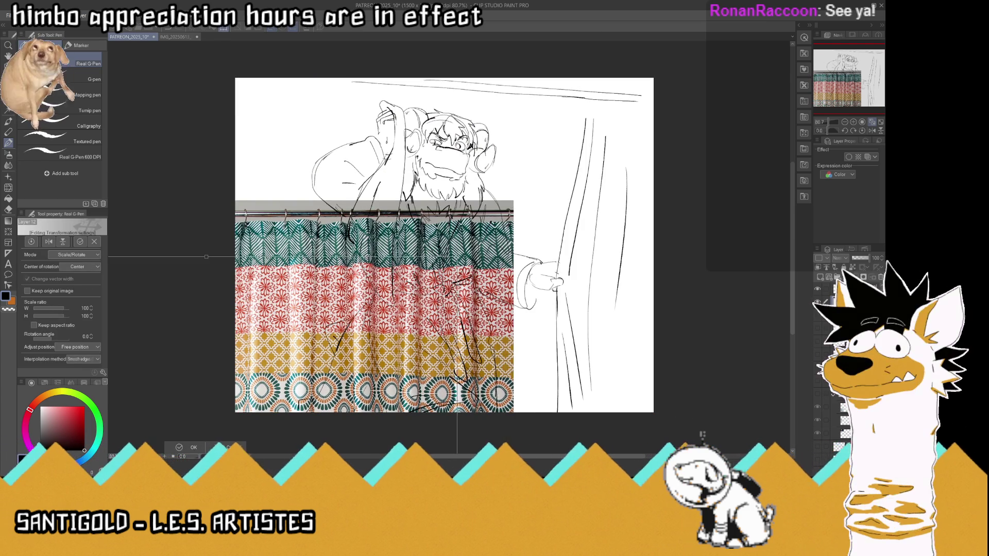
{"action": "left_click_drag", "start_coordinate": [514, 200], "coordinate": [409, 253]}
{"action": "left_click_drag", "start_coordinate": [568, 178], "coordinate": [537, 210]}
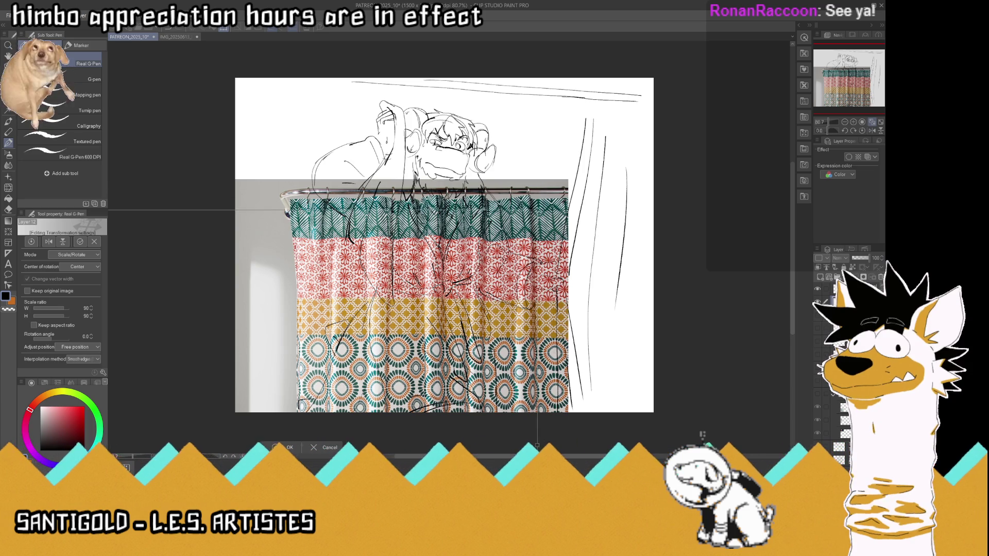
{"action": "key", "text": "Return"}
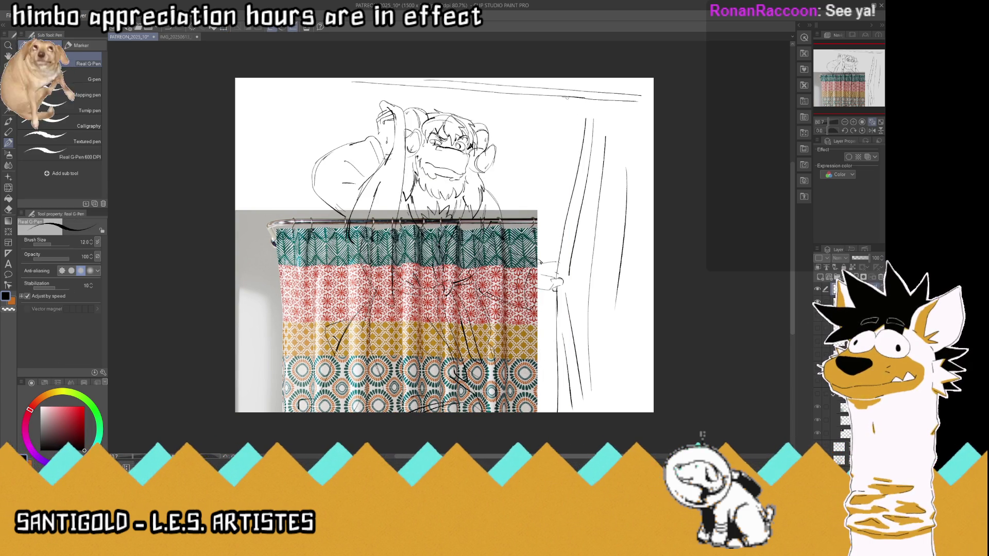
Extend the curtain's left edge to the rod, draw rings around the rod, and add vertical folds
{"action": "mouse_move", "coordinate": [584, 140]}
{"action": "left_mouse_down"}
{"action": "mouse_move", "coordinate": [587, 105]}
{"action": "mouse_move", "coordinate": [620, 119]}
{"action": "left_mouse_up"}
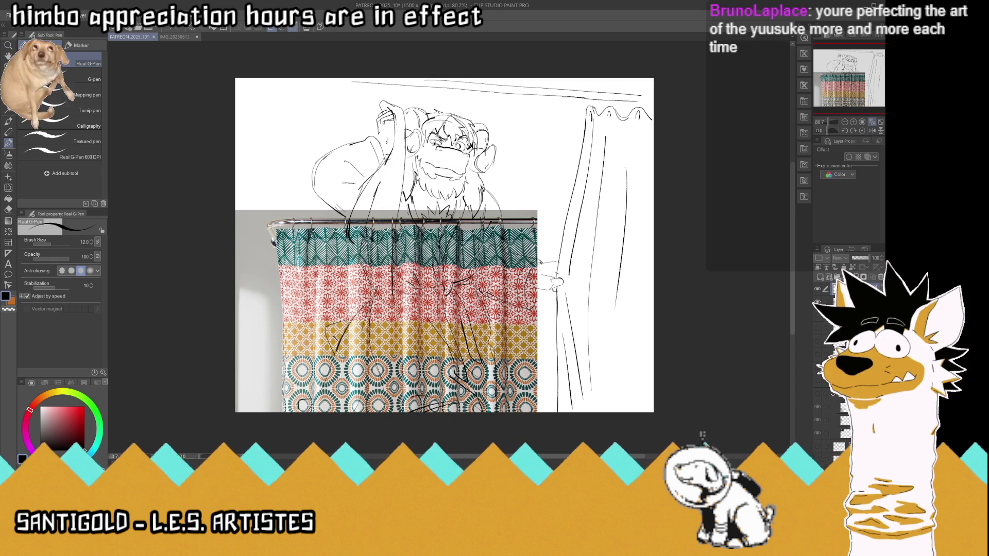
{"action": "mouse_move", "coordinate": [592, 103]}
{"action": "left_mouse_down"}
{"action": "mouse_move", "coordinate": [600, 89]}
{"action": "mouse_move", "coordinate": [640, 104]}
{"action": "mouse_move", "coordinate": [642, 91]}
{"action": "mouse_move", "coordinate": [653, 97]}
{"action": "left_mouse_up"}
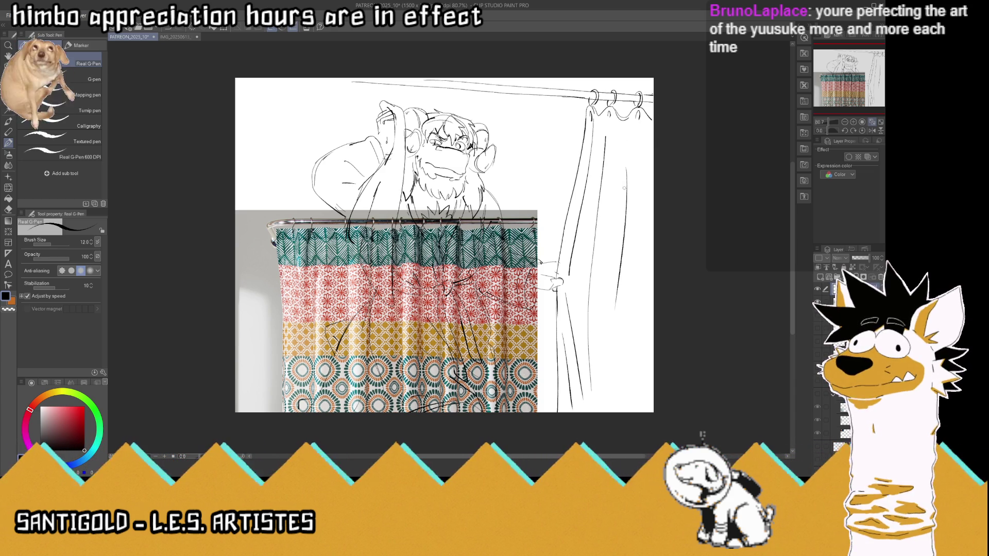
{"action": "left_click_drag", "start_coordinate": [626, 132], "coordinate": [624, 176]}
{"action": "left_click_drag", "start_coordinate": [622, 232], "coordinate": [613, 323]}
{"action": "left_click_drag", "start_coordinate": [648, 211], "coordinate": [644, 373]}
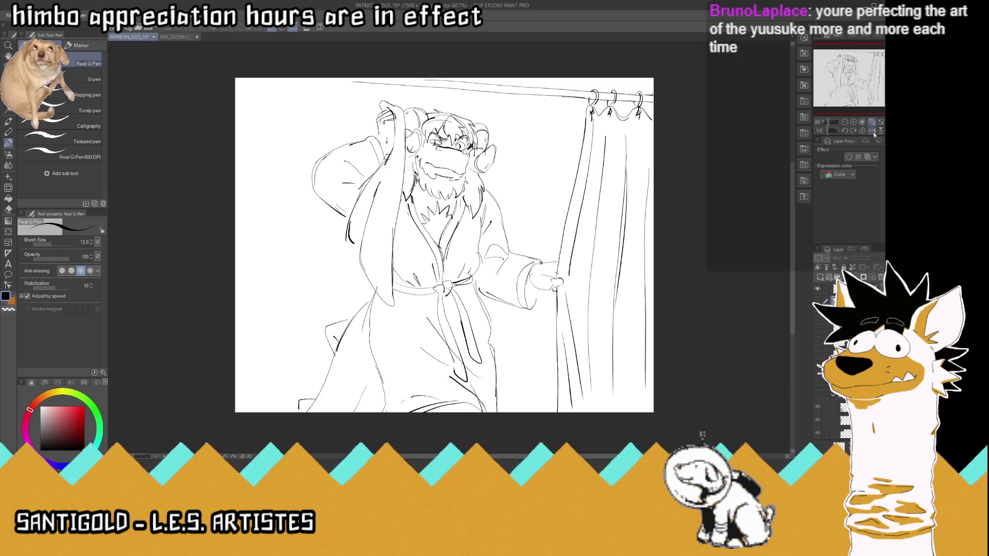
Shift the whole drawing slightly left on the canvas and save
{"action": "key", "text": "ctrl+s"}
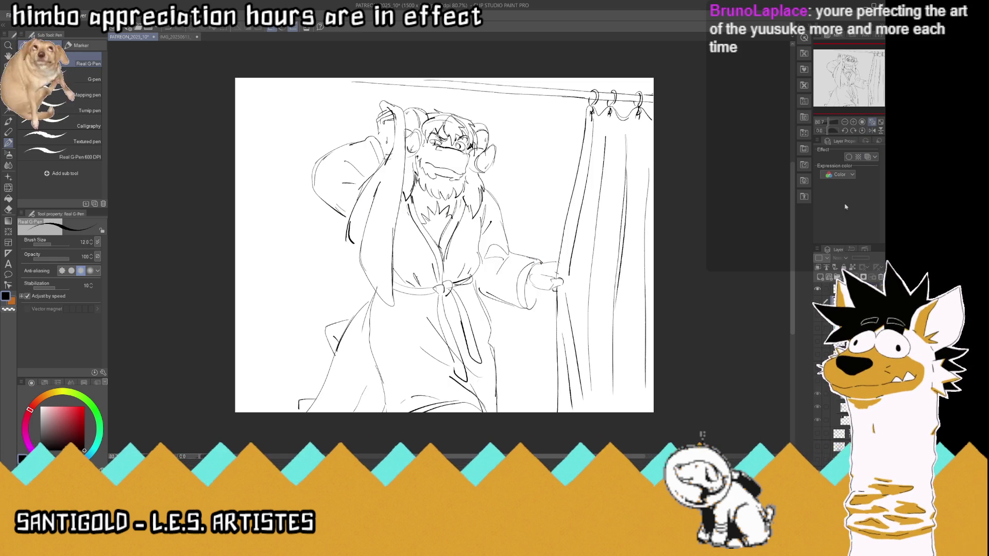
{"action": "scroll", "coordinate": [424, 235], "scroll_direction": "up", "scroll_amount": 2}
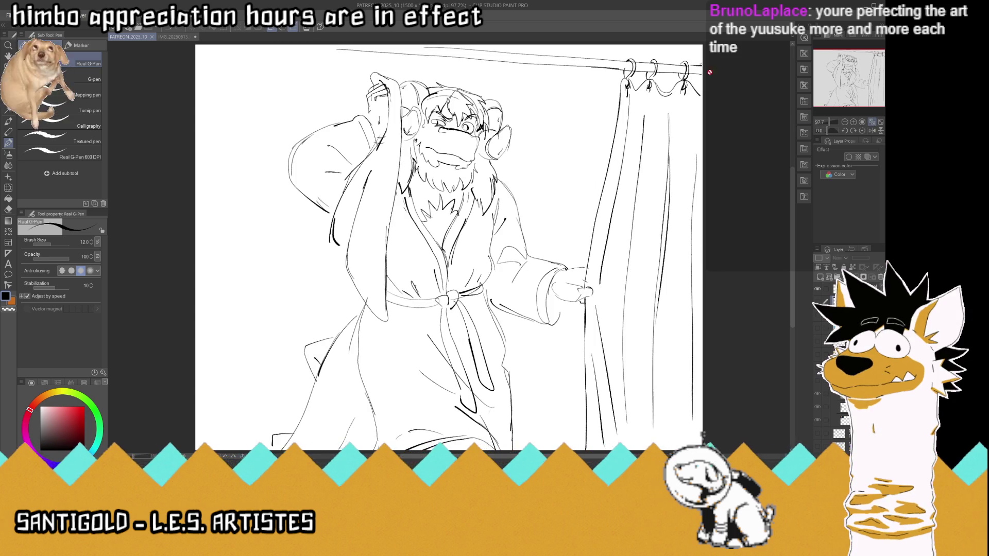
{"action": "left_click", "coordinate": [8, 77]}
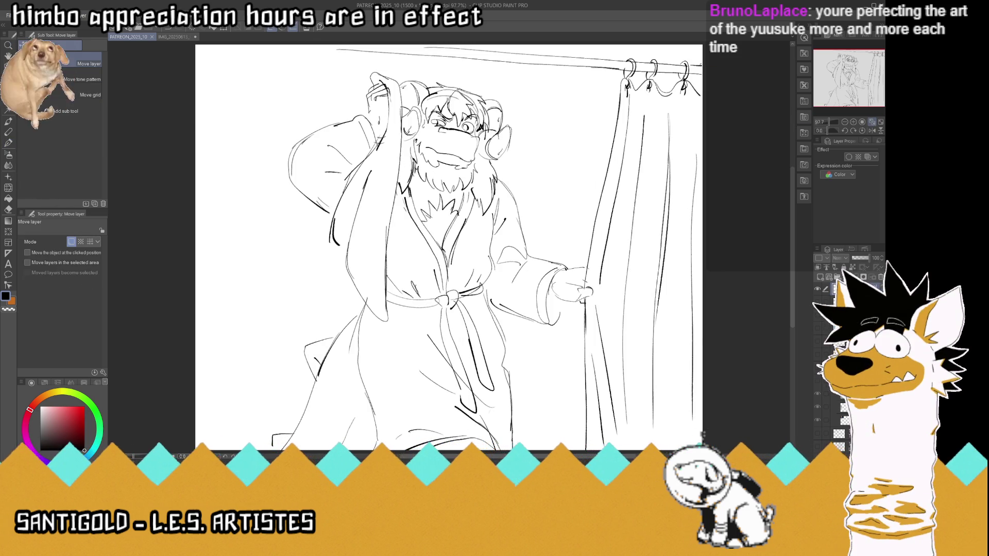
{"action": "left_click_drag", "start_coordinate": [592, 326], "coordinate": [576, 326]}
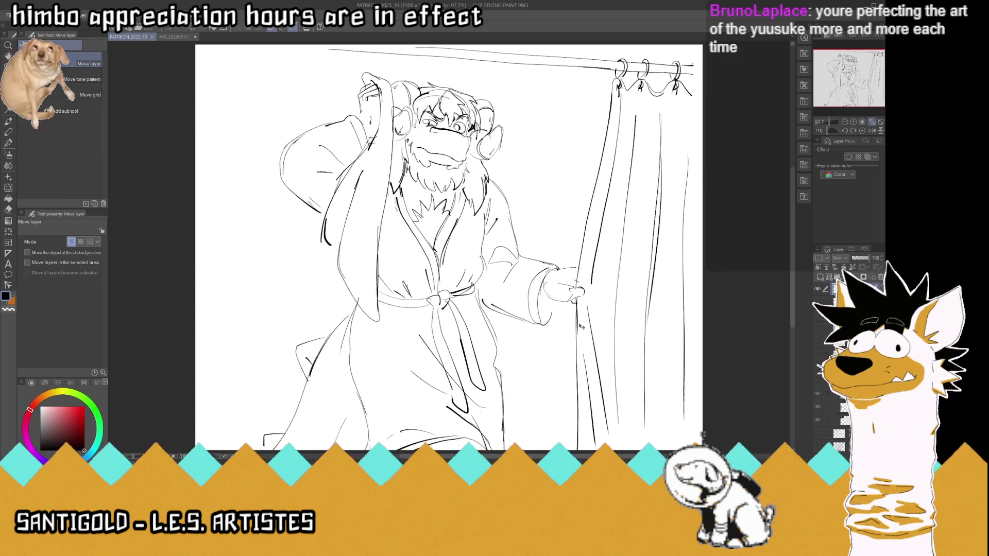
{"action": "left_click_drag", "start_coordinate": [579, 325], "coordinate": [580, 326]}
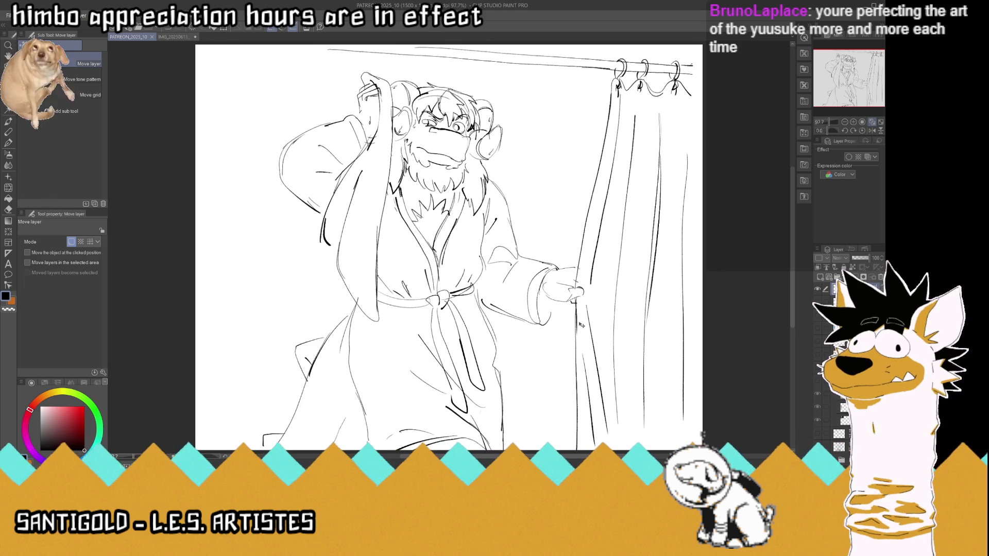
{"action": "key", "text": "ctrl+s"}
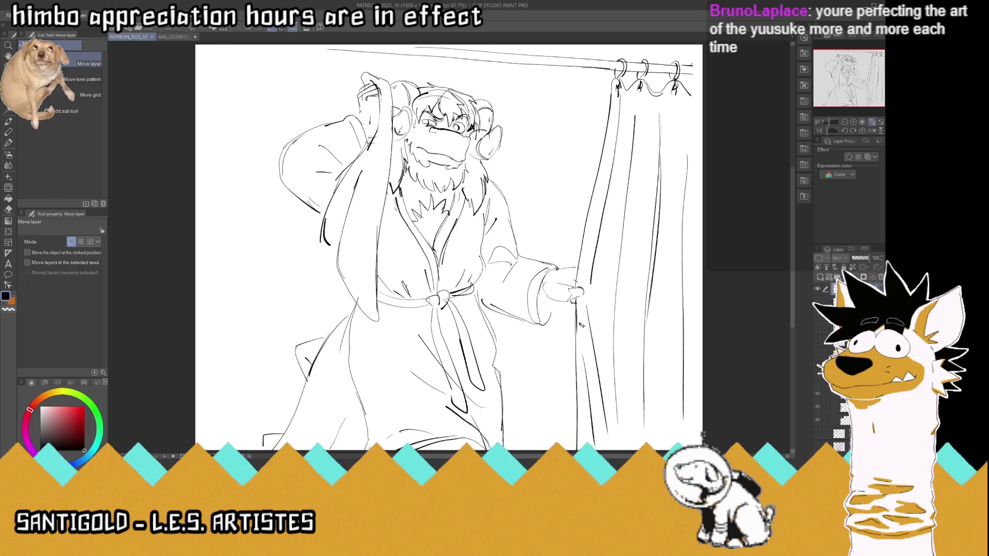
Move the drawing up slightly, extend the curtain rod to the canvas's right edge, and save
{"action": "left_click", "coordinate": [9, 142]}
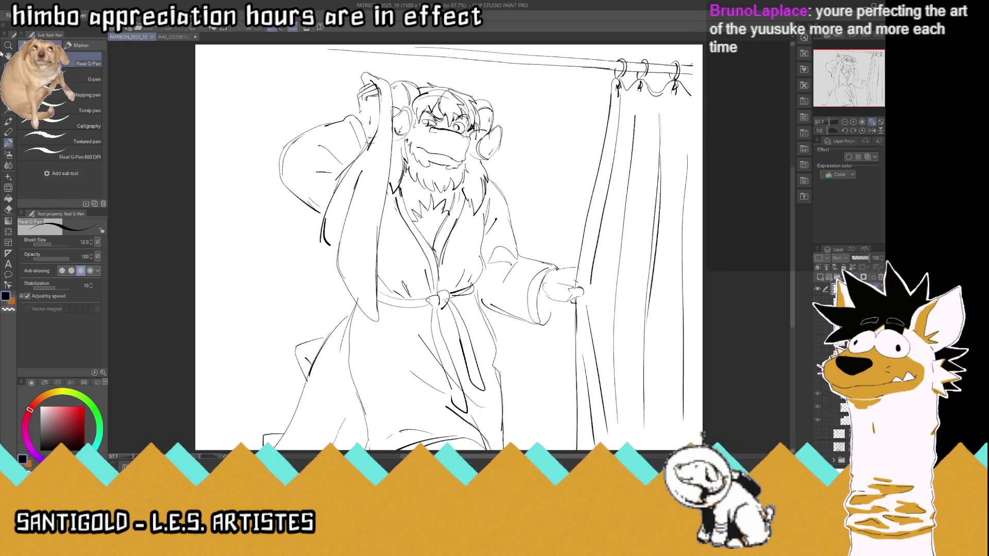
{"action": "left_click", "coordinate": [9, 66]}
{"action": "left_click_drag", "start_coordinate": [410, 170], "coordinate": [410, 160]}
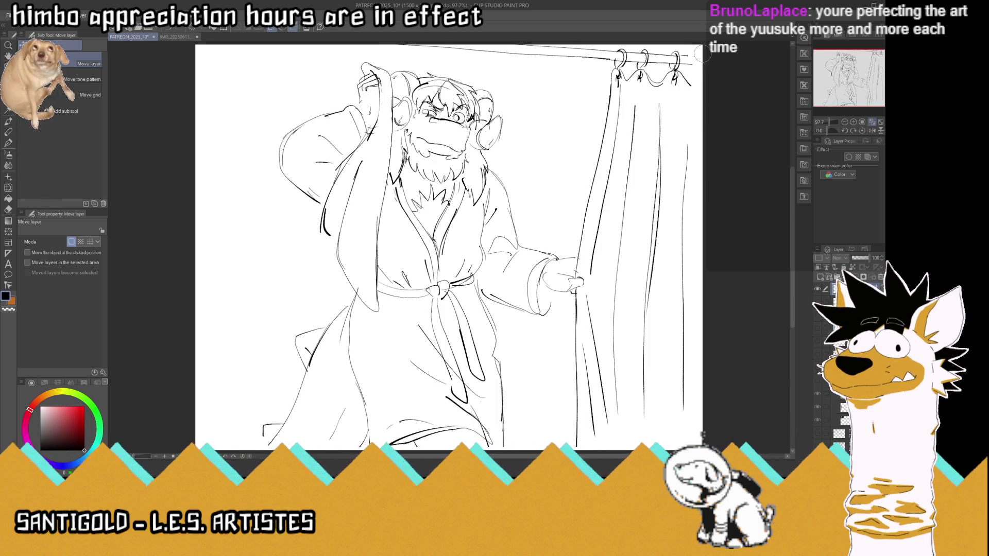
{"action": "left_click", "coordinate": [9, 143]}
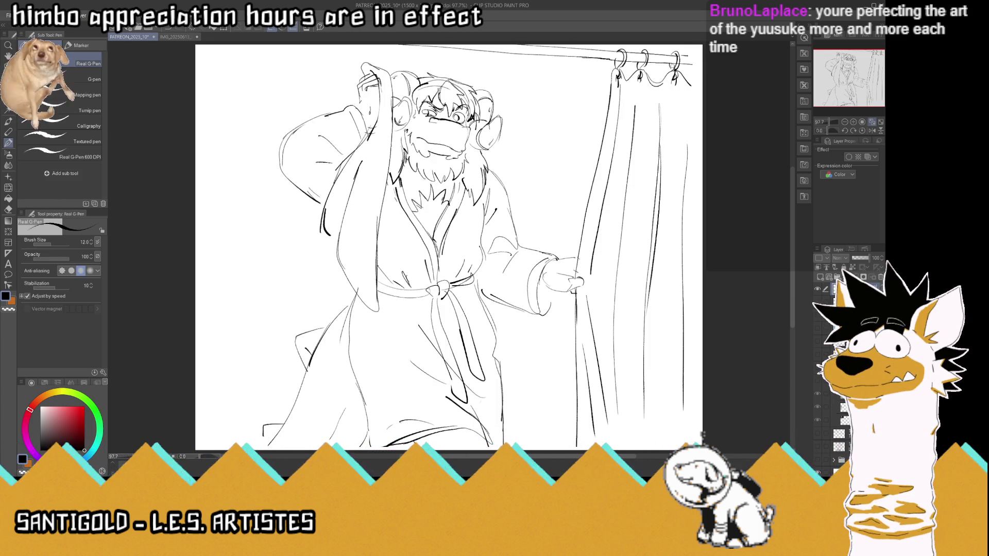
{"action": "left_click_drag", "start_coordinate": [679, 62], "coordinate": [700, 64]}
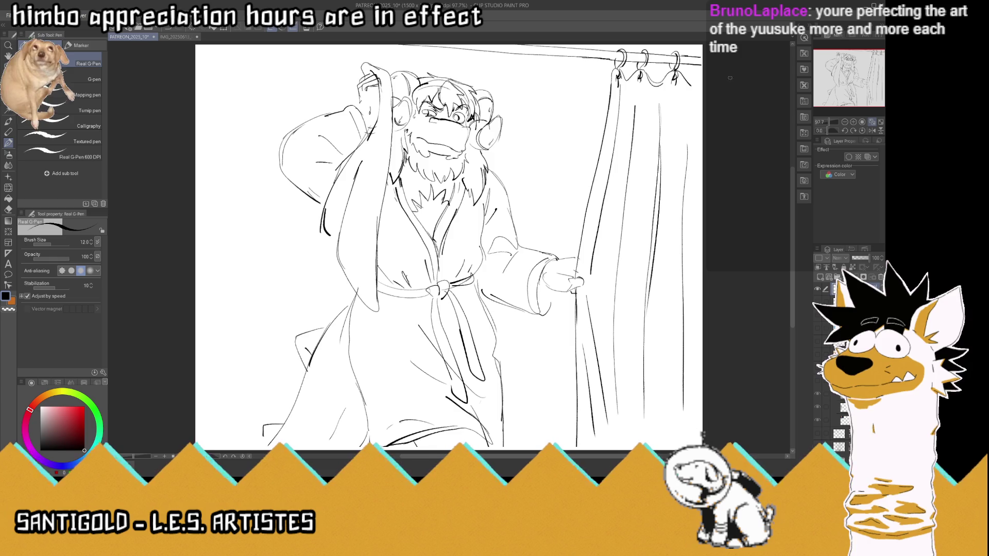
{"action": "key", "text": "ctrl+s"}
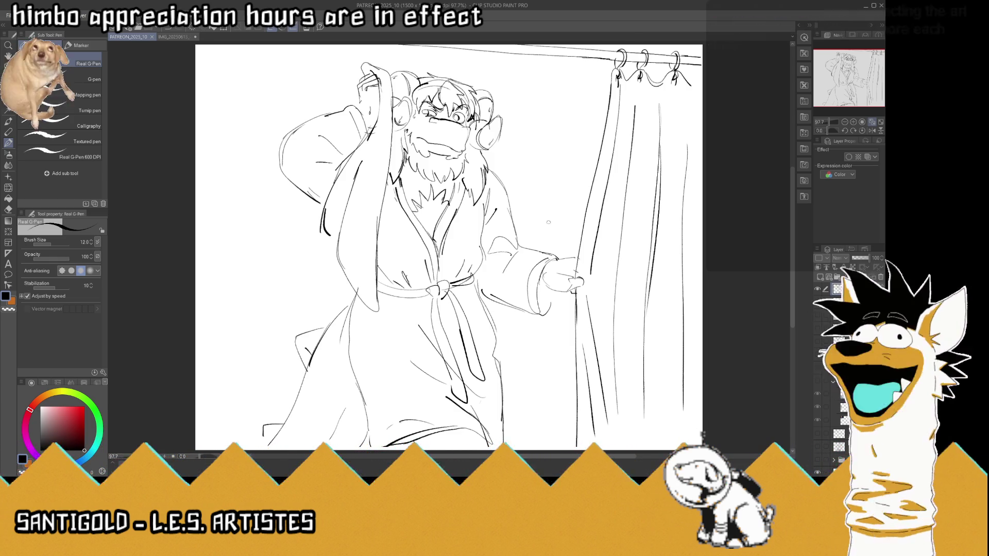